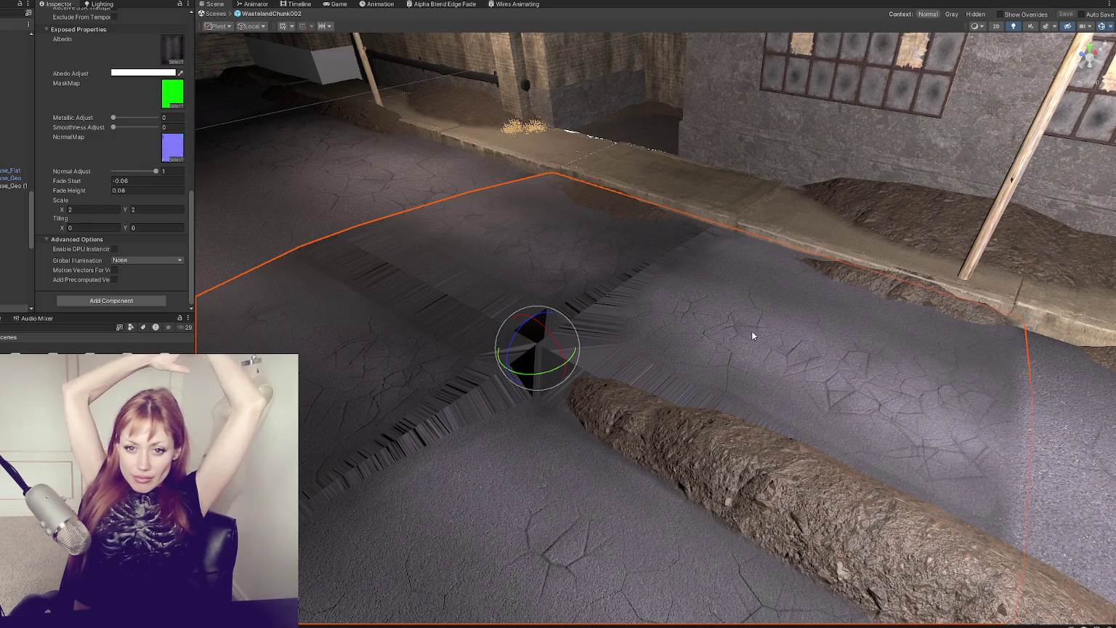
Step: Slide the cracked road patch left along the street with the Move tool
mouse_move(753, 335)
left_mouse_down()
mouse_move(736, 410)
mouse_move(691, 369)
left_mouse_up()
key("w")
left_click_drag(761, 376, 669, 389)
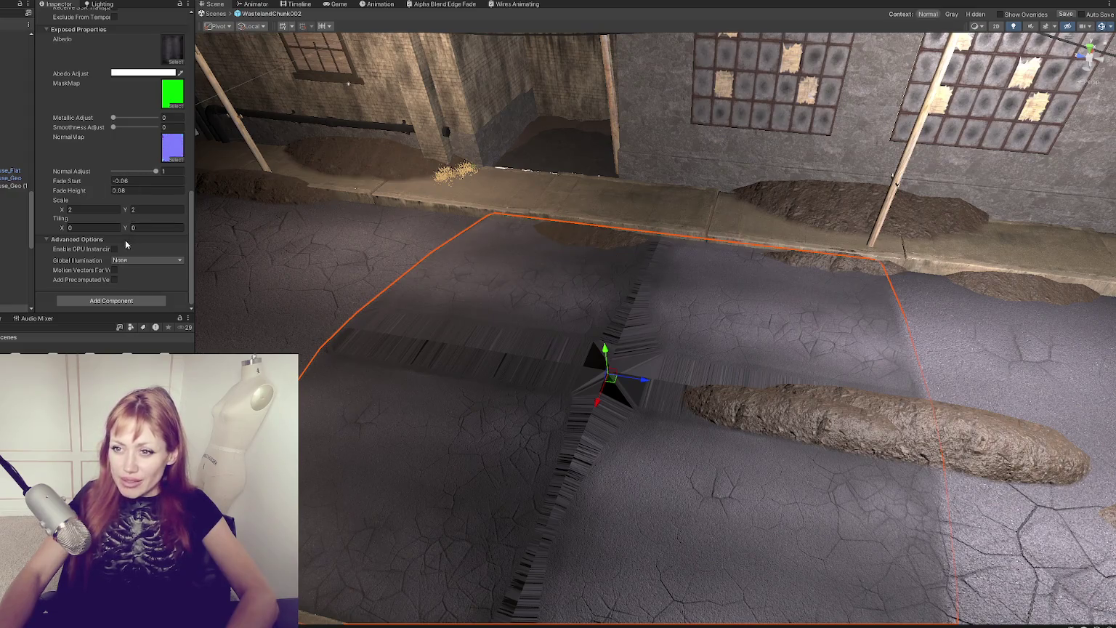
key("Return")
Step: Orbit around the street and select the round dirt mound
mouse_move(603, 429)
left_mouse_down()
mouse_move(543, 391)
mouse_move(877, 438)
mouse_move(838, 379)
mouse_move(720, 394)
mouse_move(825, 399)
mouse_move(748, 466)
mouse_move(668, 509)
mouse_move(710, 429)
mouse_move(356, 351)
mouse_move(959, 352)
mouse_move(723, 407)
mouse_move(704, 378)
left_mouse_up()
left_click(783, 356)
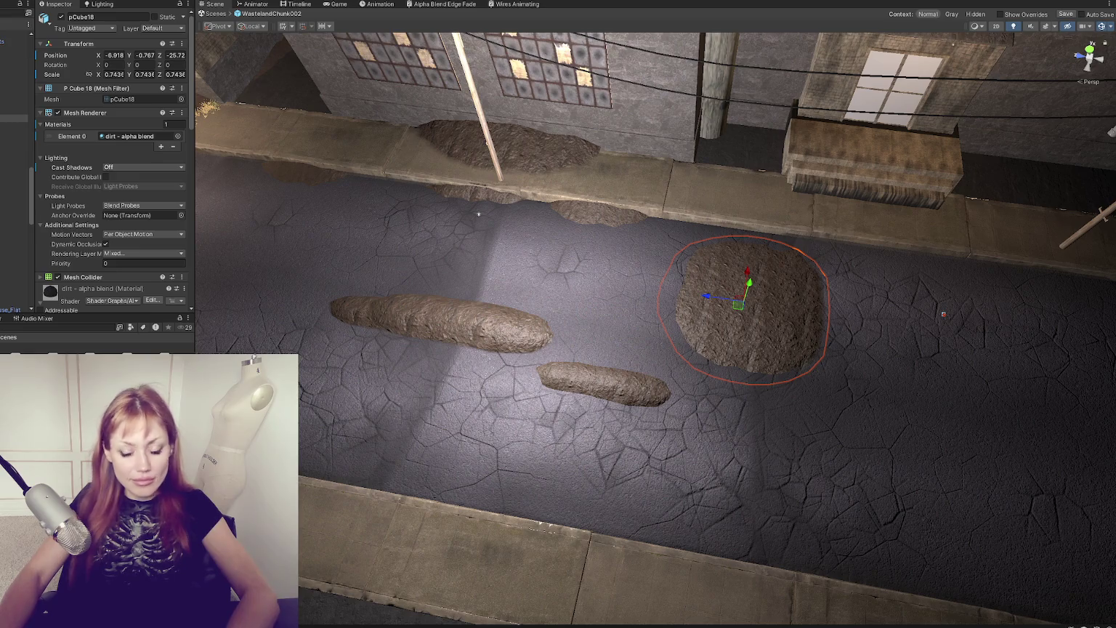
mouse_move(605, 346)
left_mouse_down()
mouse_move(552, 341)
mouse_move(582, 341)
left_mouse_up()
Step: Try texture Scale 1 on the dirt material, then restore 0.5 for X and Y
scroll(87, 271, "down", 5)
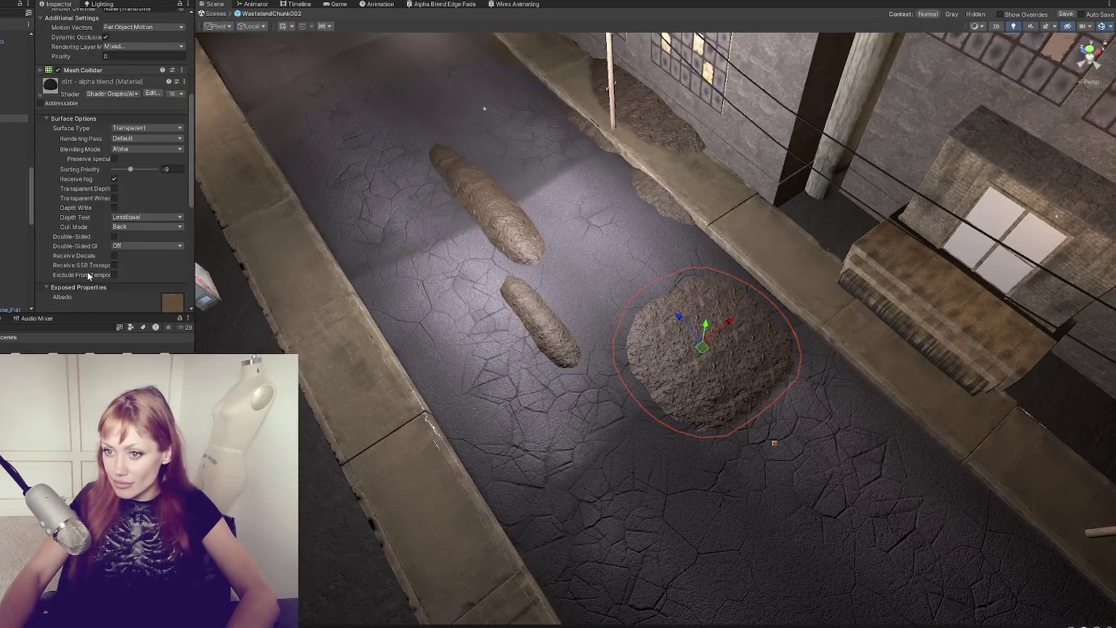
scroll(88, 274, "down", 5)
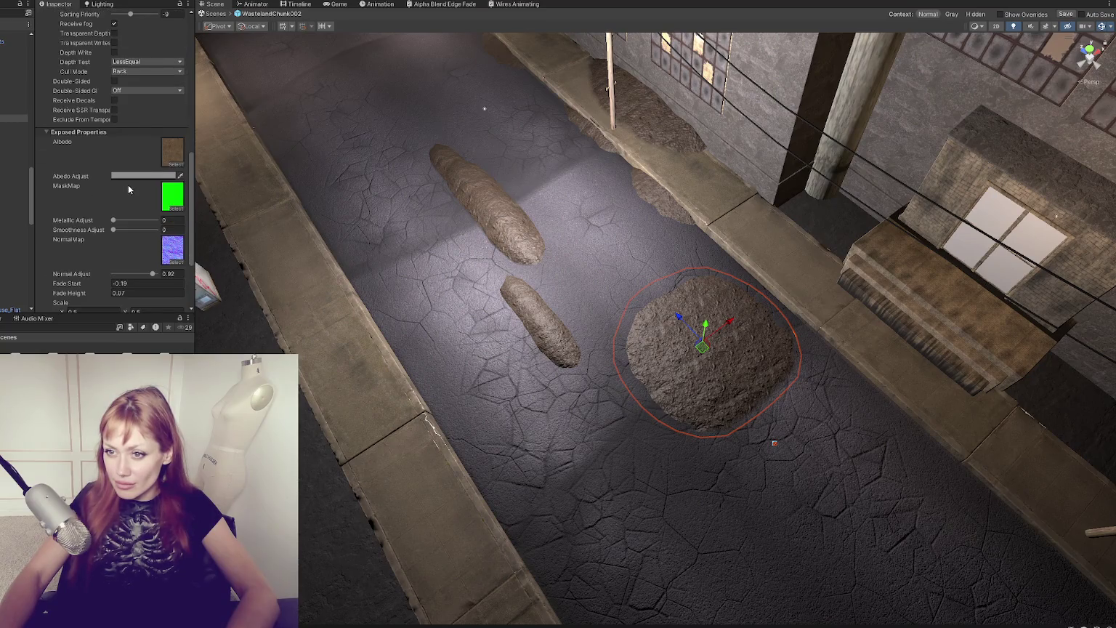
scroll(129, 224, "down", 2)
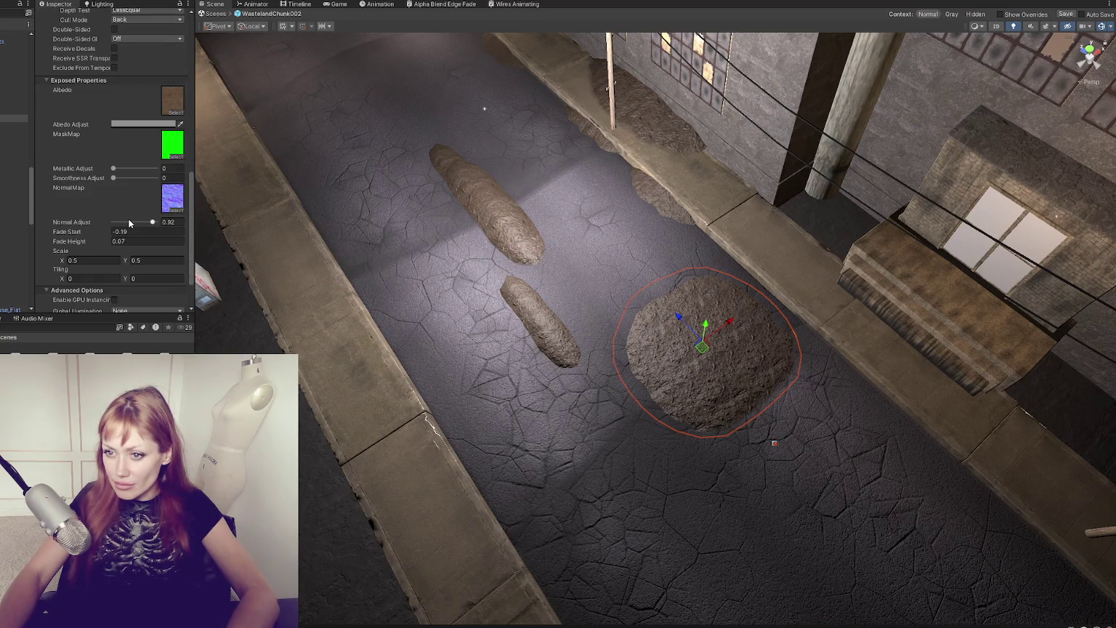
left_click(87, 261)
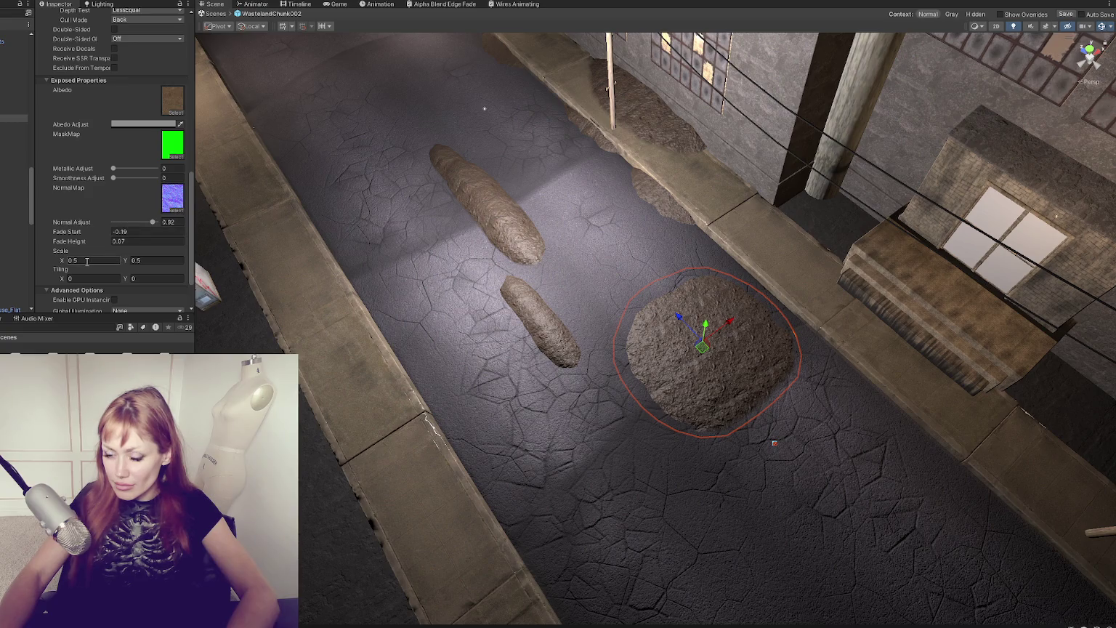
type("1")
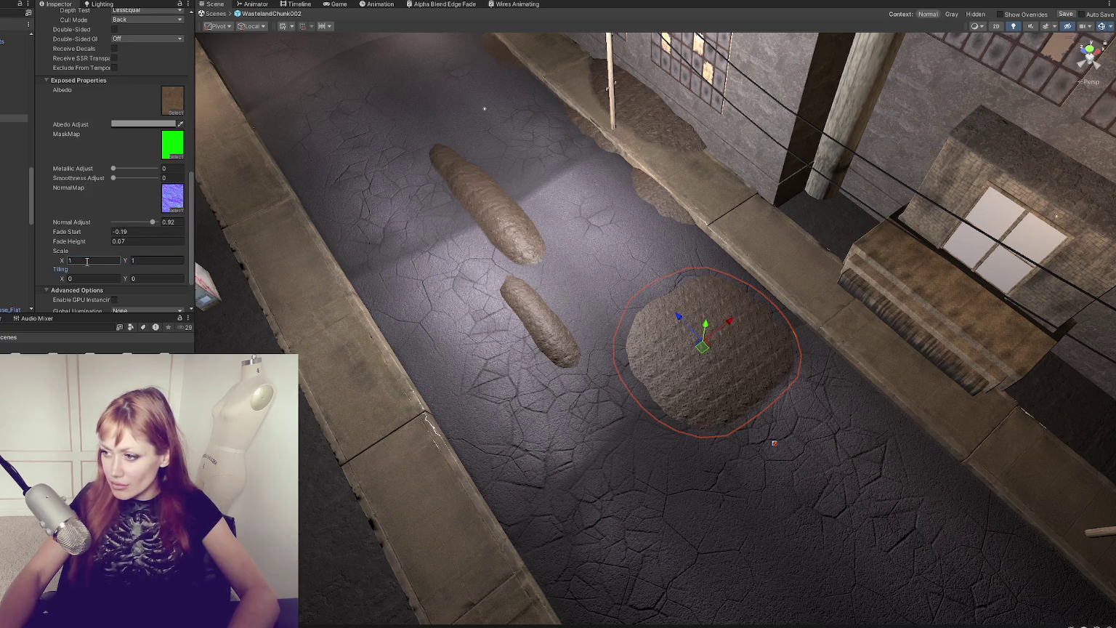
type("0.5")
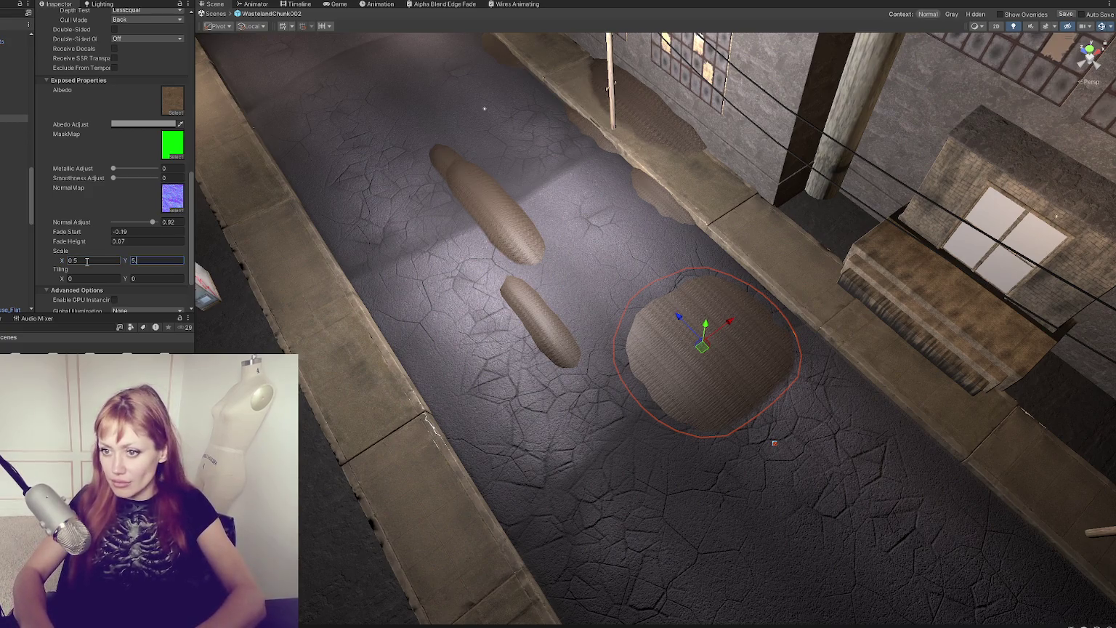
Step: Select the long dirt mound and frame it in the view
mouse_move(726, 291)
left_mouse_down()
mouse_move(854, 278)
mouse_move(618, 283)
mouse_move(670, 306)
left_mouse_up()
left_click(382, 291)
key("f")
scroll(147, 235, "down", 2)
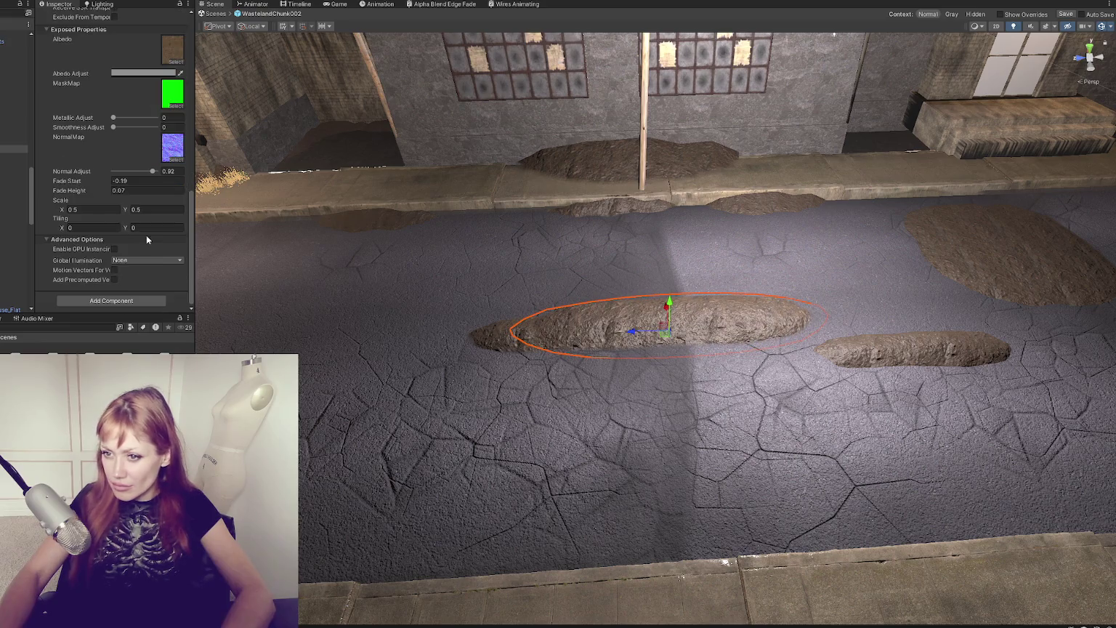
Step: Set the dirt material's Fade Start to -0.2 and Fade Height to 0.15
mouse_move(96, 191)
left_mouse_down()
mouse_move(104, 187)
mouse_move(79, 185)
left_mouse_up()
mouse_move(327, 305)
left_mouse_down()
mouse_move(324, 319)
mouse_move(338, 287)
mouse_move(411, 309)
left_mouse_up()
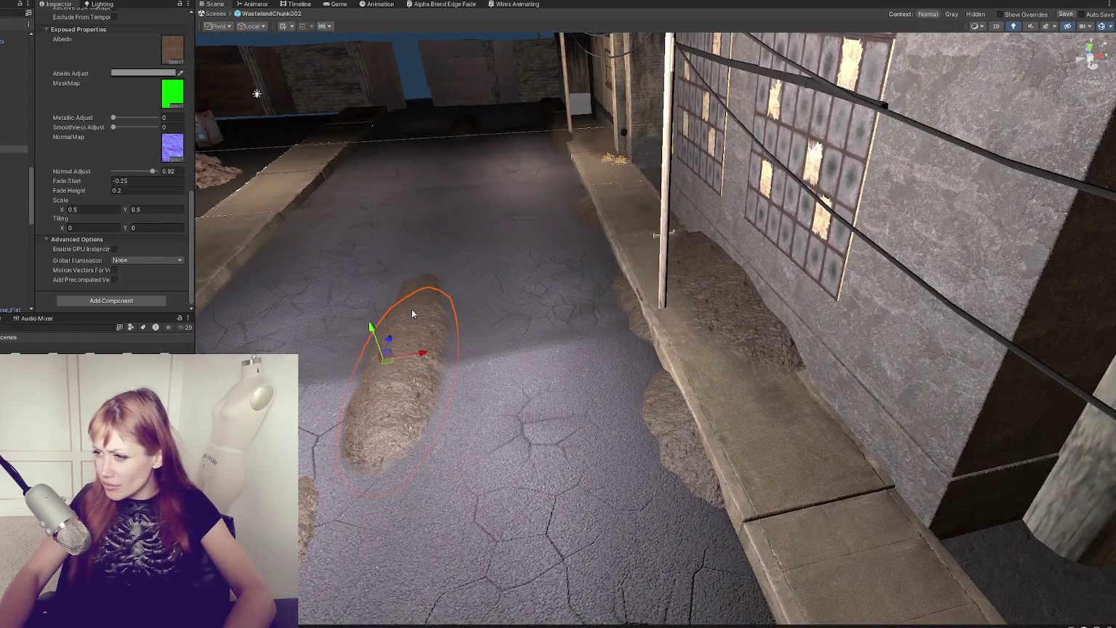
key("BackSpace")
type("17")
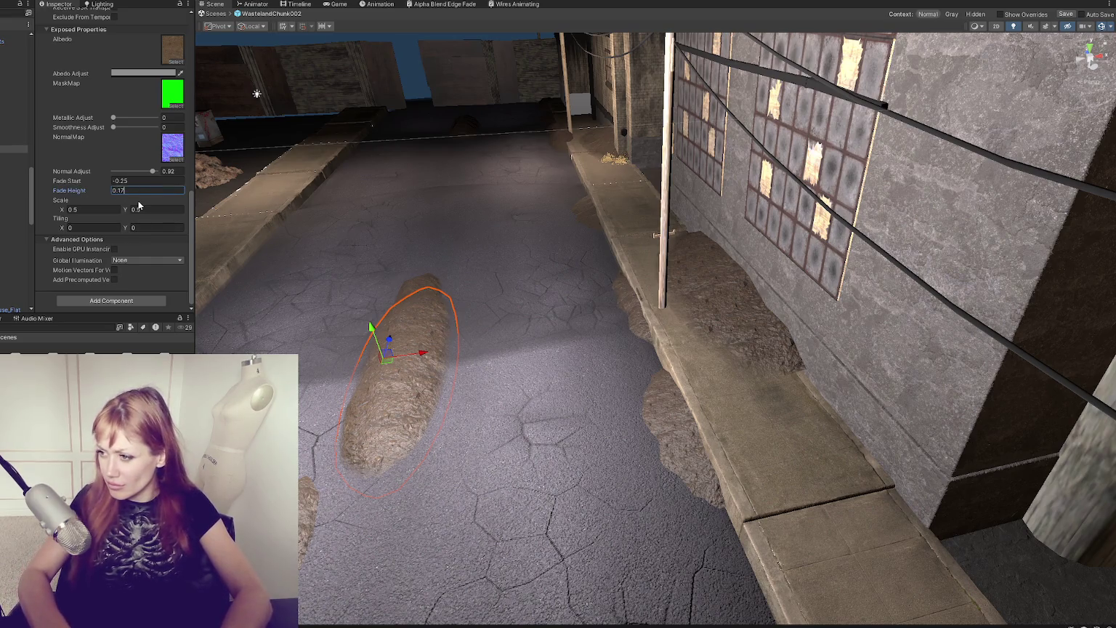
left_click(135, 180)
type("-0.3")
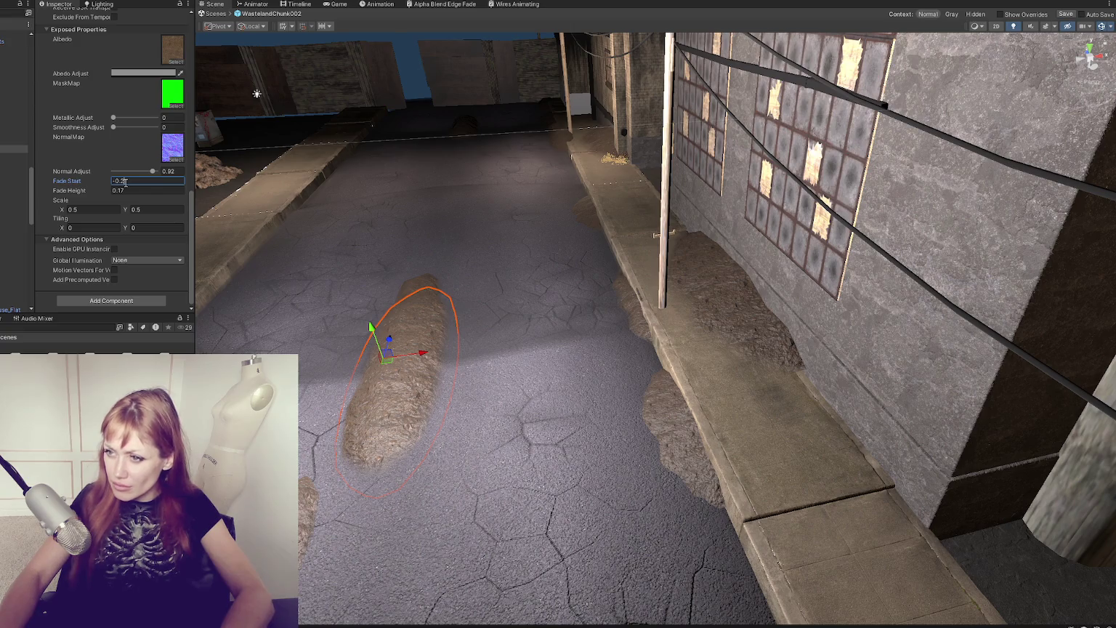
left_click(123, 190)
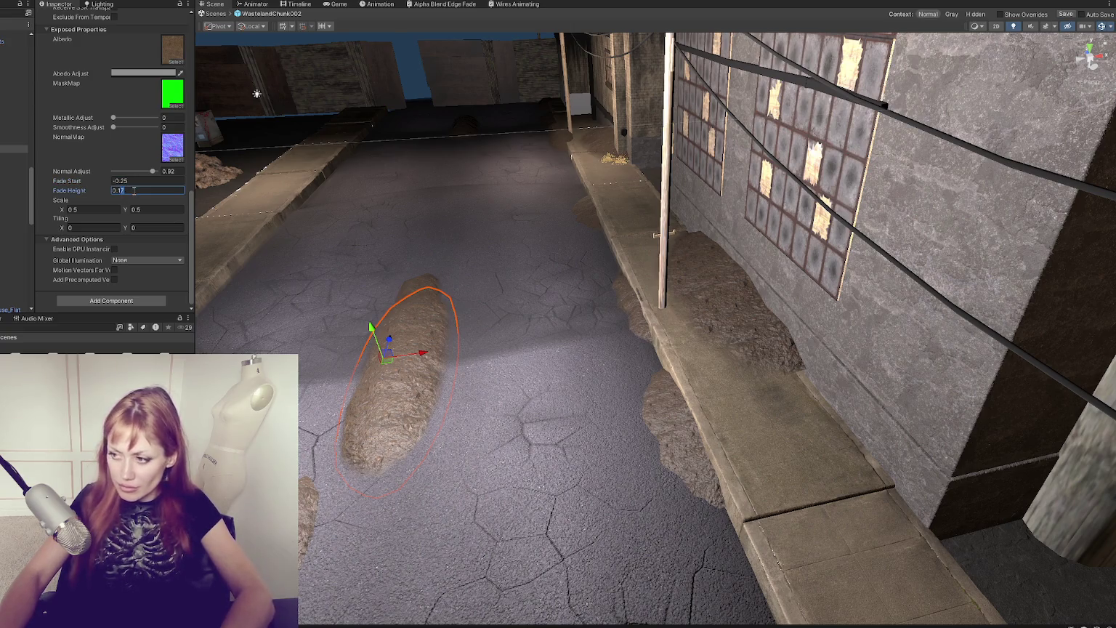
type("0.13")
key("BackSpace")
type("5")
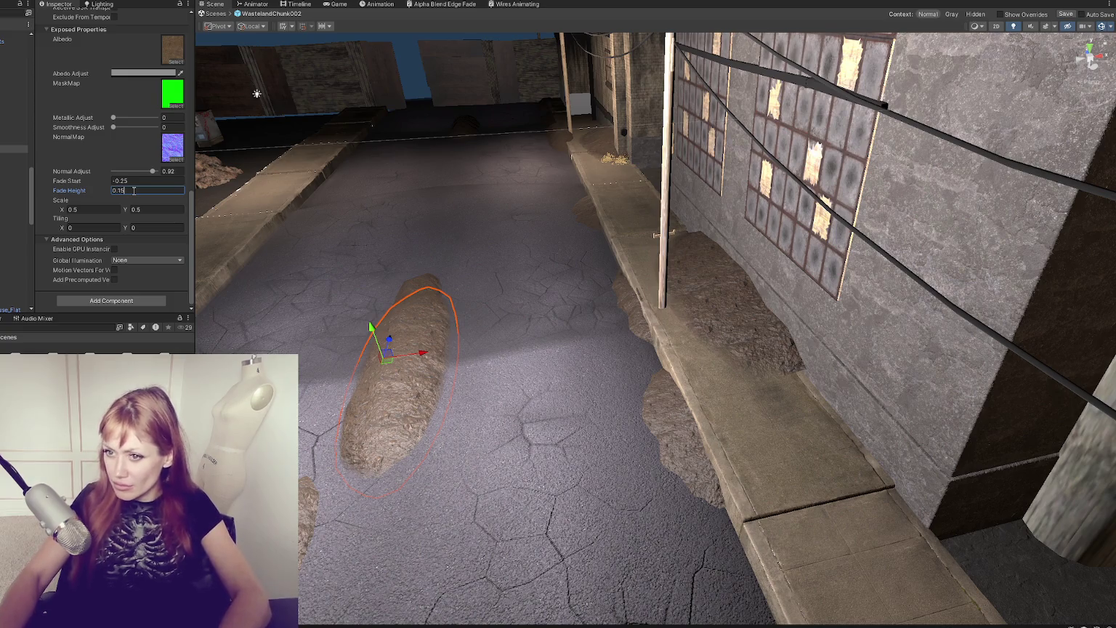
left_click(134, 181)
type("-0.3")
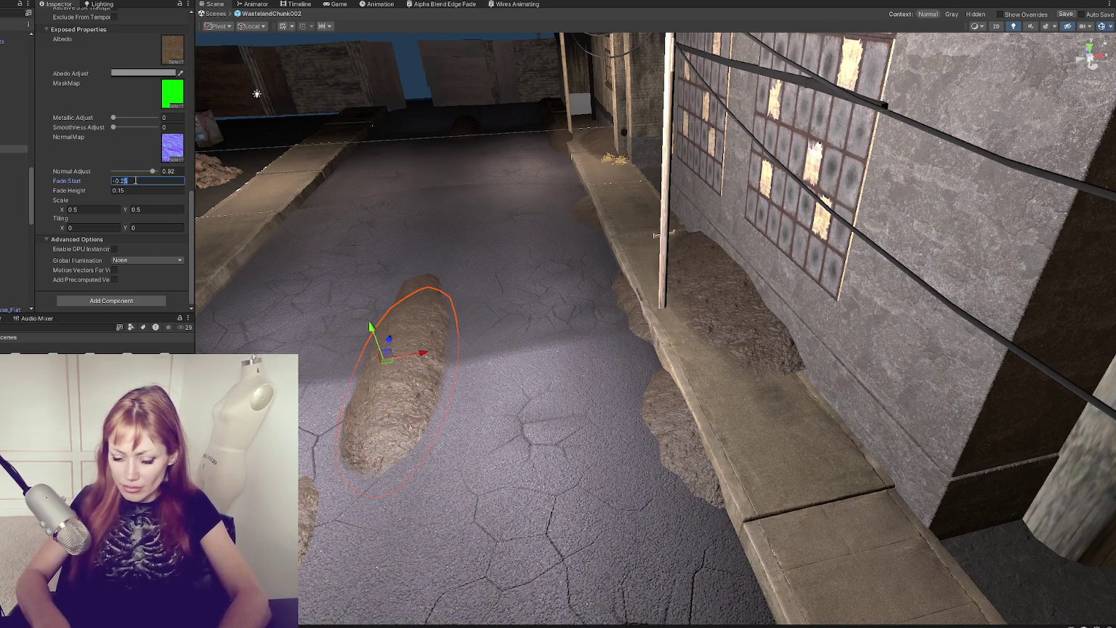
Step: Push the short dirt mound on the right up against the long one
left_click_drag(509, 349, 812, 371)
left_click(978, 410)
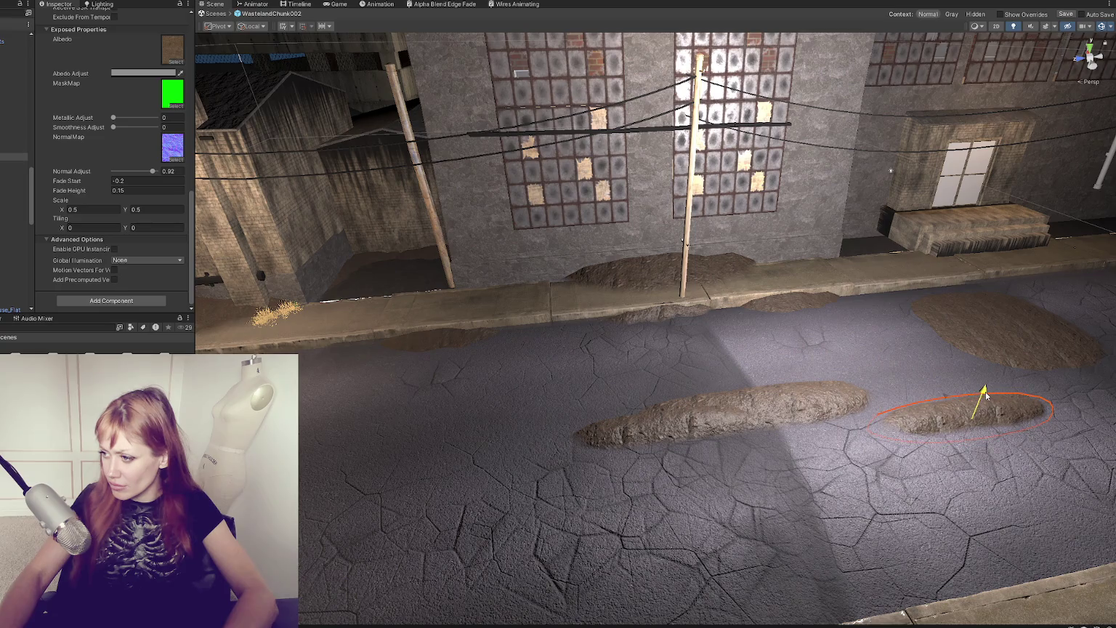
mouse_move(982, 396)
left_mouse_down()
mouse_move(922, 373)
mouse_move(935, 391)
mouse_move(705, 531)
mouse_move(611, 513)
mouse_move(658, 440)
mouse_move(418, 105)
mouse_move(455, 471)
mouse_move(680, 517)
mouse_move(724, 487)
left_mouse_up()
left_click(424, 125)
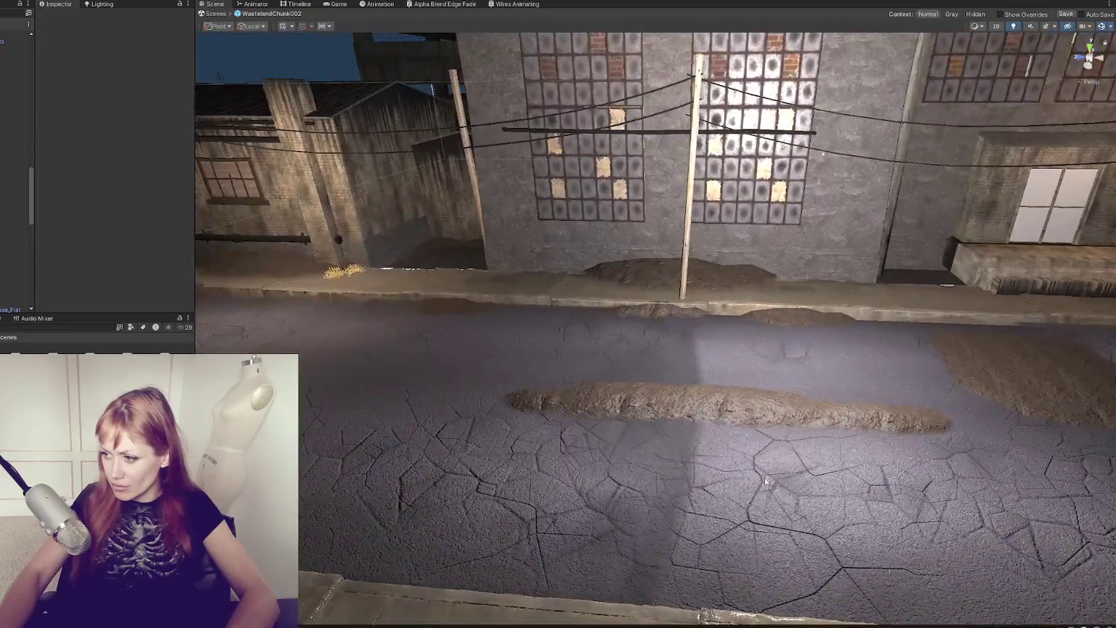
Step: Duplicate the long dirt mound and move the copy further along the street
mouse_move(873, 432)
left_mouse_down()
mouse_move(727, 436)
mouse_move(800, 444)
mouse_move(775, 448)
left_mouse_up()
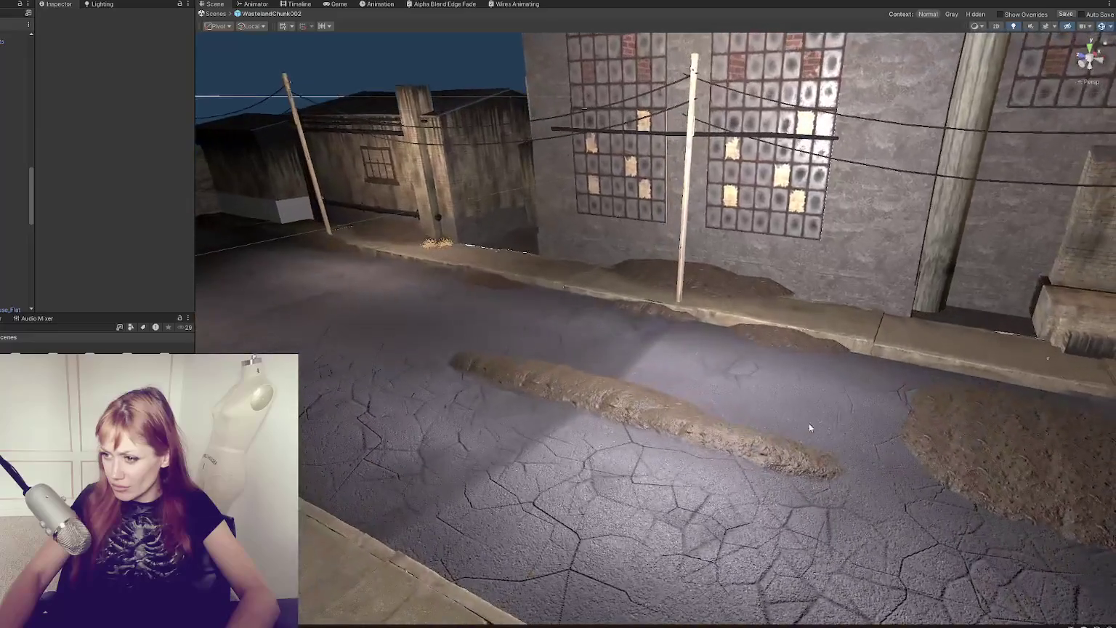
left_click(776, 448)
key("ctrl+d")
mouse_move(691, 434)
left_mouse_down()
mouse_move(367, 363)
mouse_move(294, 308)
mouse_move(201, 285)
mouse_move(207, 271)
left_mouse_up()
key("ctrl+d")
key("ctrl+d")
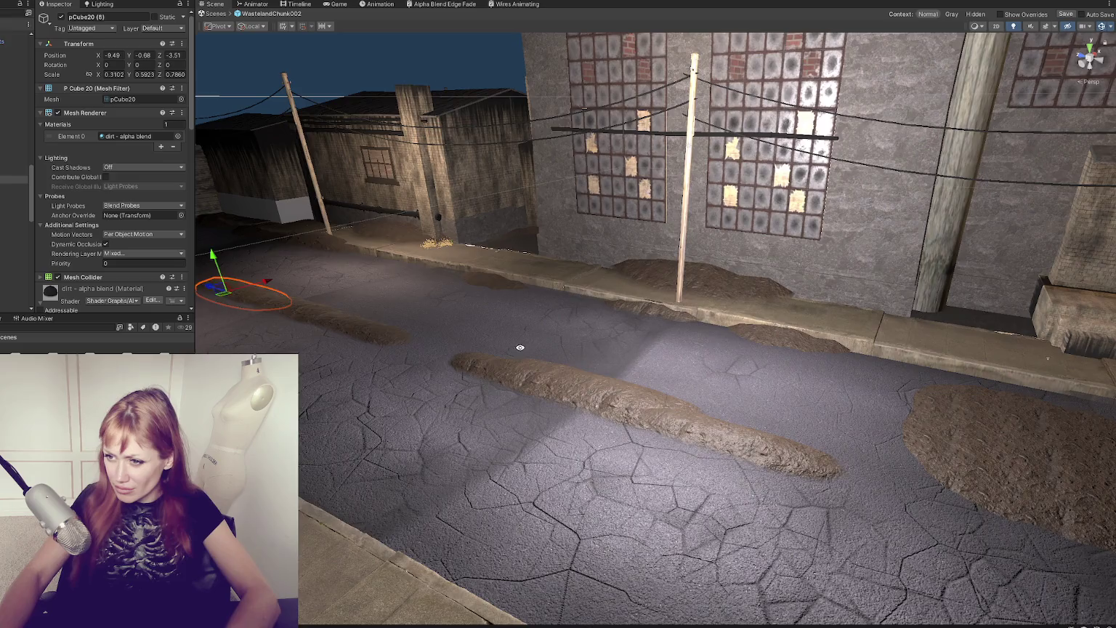
Step: Turn the small bottom-left mound 180° and move it toward the kerb and up the street
left_click(714, 341)
left_click(748, 322)
left_click(404, 476)
key("e")
left_click_drag(396, 512, 412, 510)
key("w")
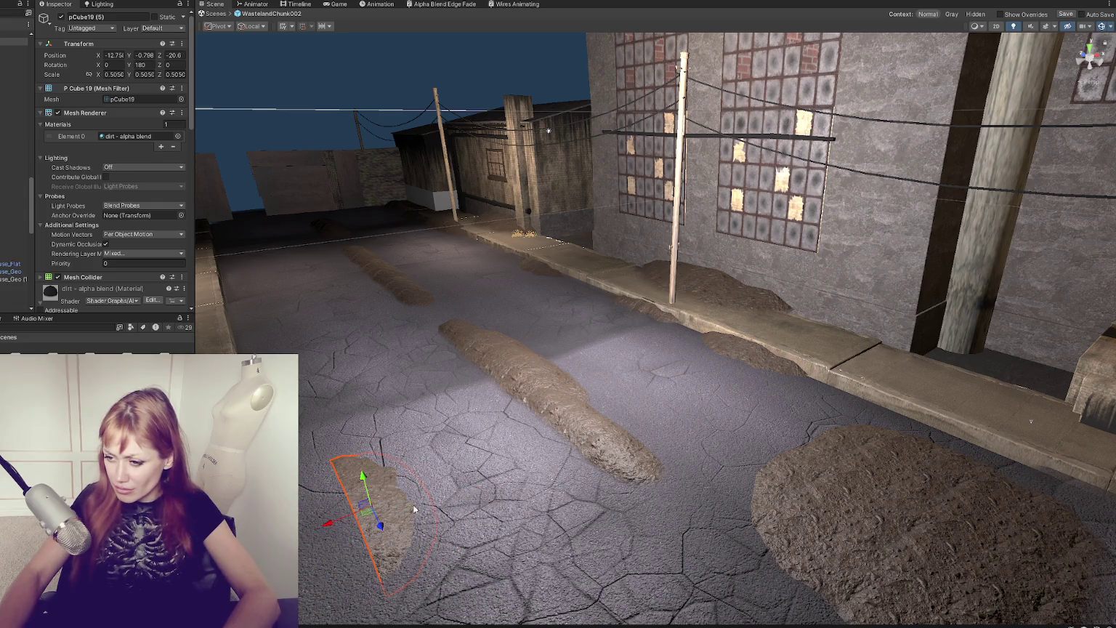
left_click_drag(341, 523, 261, 525)
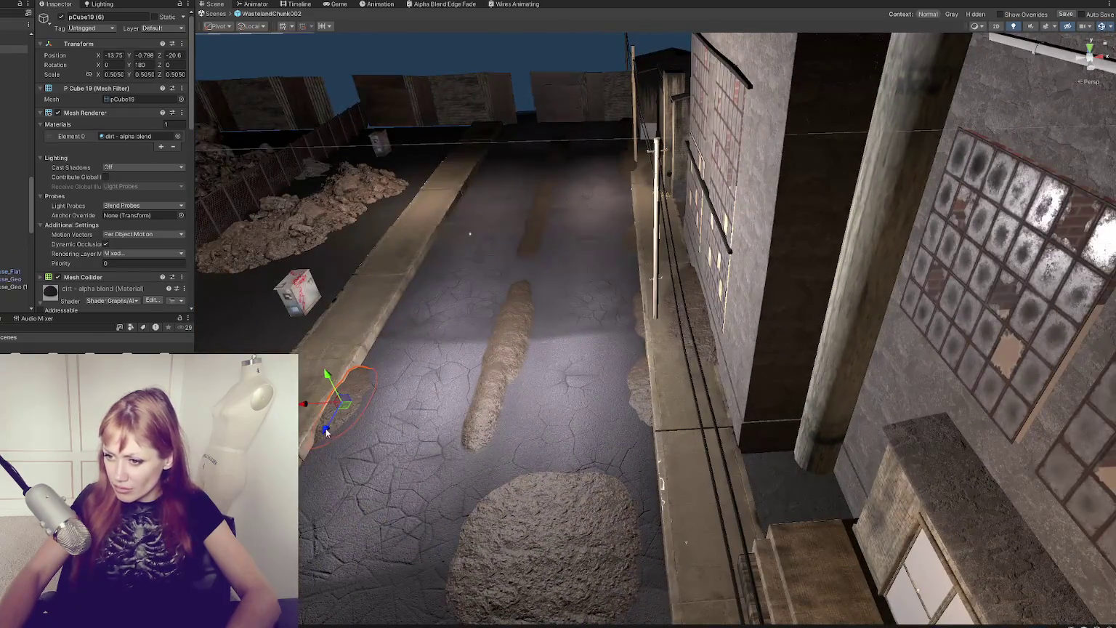
mouse_move(342, 418)
left_mouse_down()
mouse_move(425, 256)
mouse_move(427, 267)
left_mouse_up()
Step: Flatten the kerbside mounds, lowering the small one's Y scale to about 0.32
key("r")
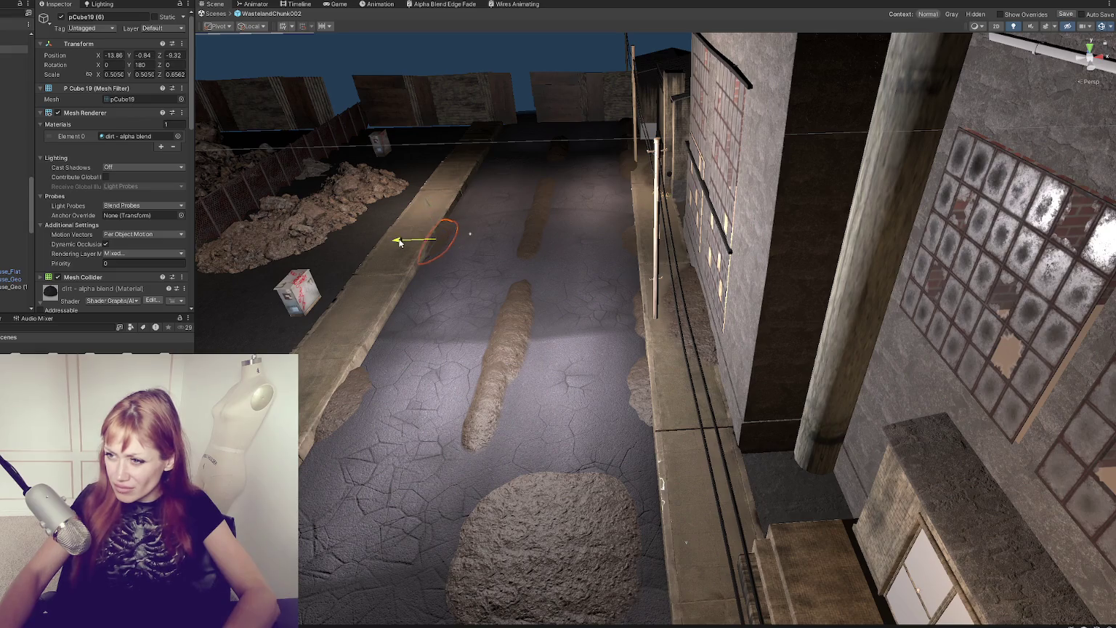
key("f")
left_click_drag(635, 293, 630, 303)
key("r")
left_click(916, 136)
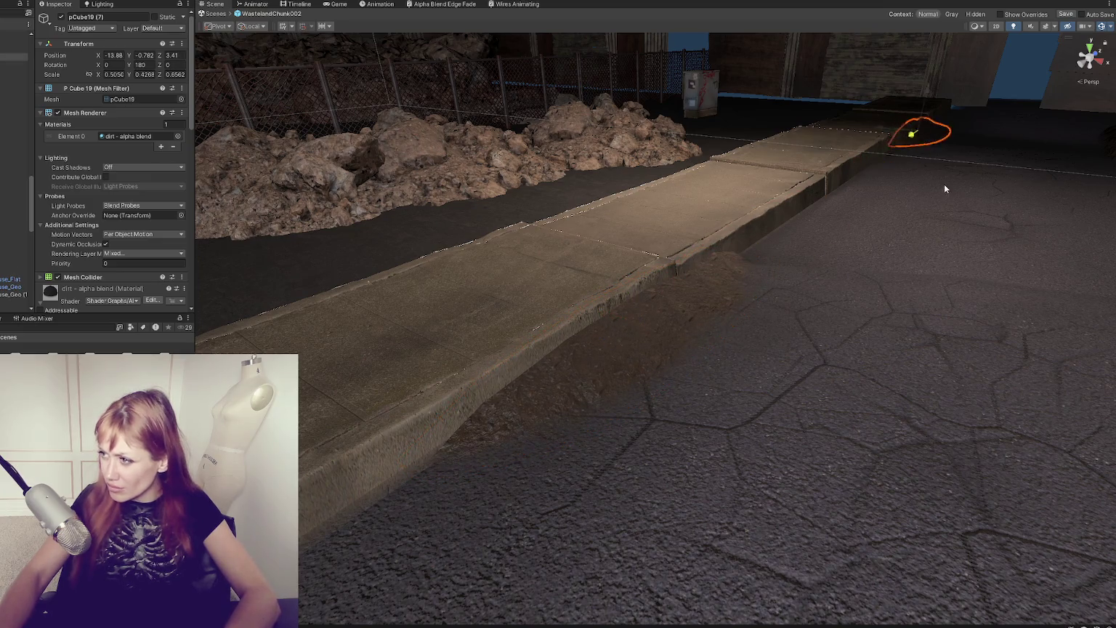
mouse_move(907, 233)
left_mouse_down()
mouse_move(846, 342)
mouse_move(746, 284)
mouse_move(741, 323)
mouse_move(780, 399)
mouse_move(574, 336)
left_mouse_up()
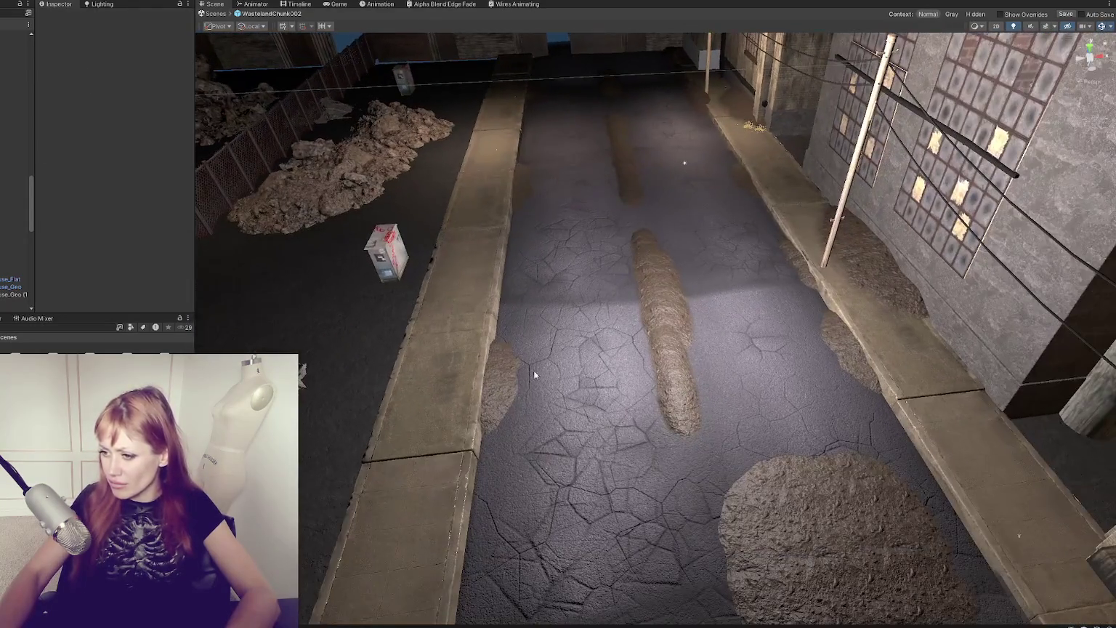
left_click(500, 407)
key("f")
mouse_move(561, 280)
left_mouse_down()
mouse_move(810, 422)
mouse_move(842, 371)
mouse_move(692, 412)
mouse_move(923, 347)
mouse_move(845, 345)
left_mouse_up()
left_click(844, 345)
Step: Raise the round dirt mound slightly above the road surface
key("f")
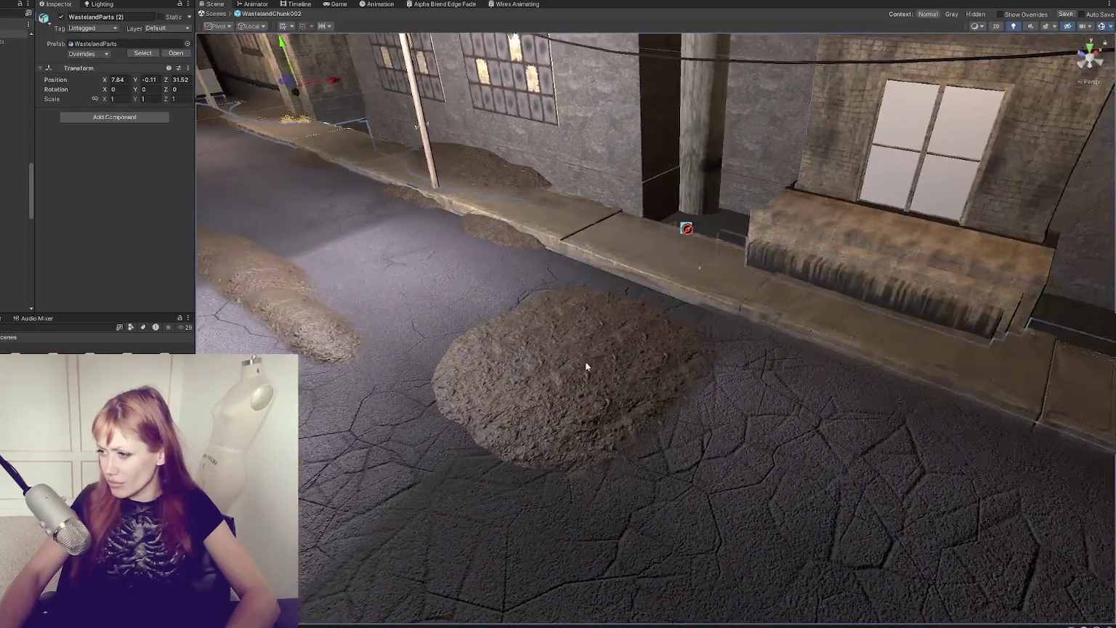
left_click_drag(534, 382, 684, 307)
left_click(628, 441)
mouse_move(628, 441)
right_mouse_down()
mouse_move(628, 389)
mouse_move(626, 455)
right_mouse_up()
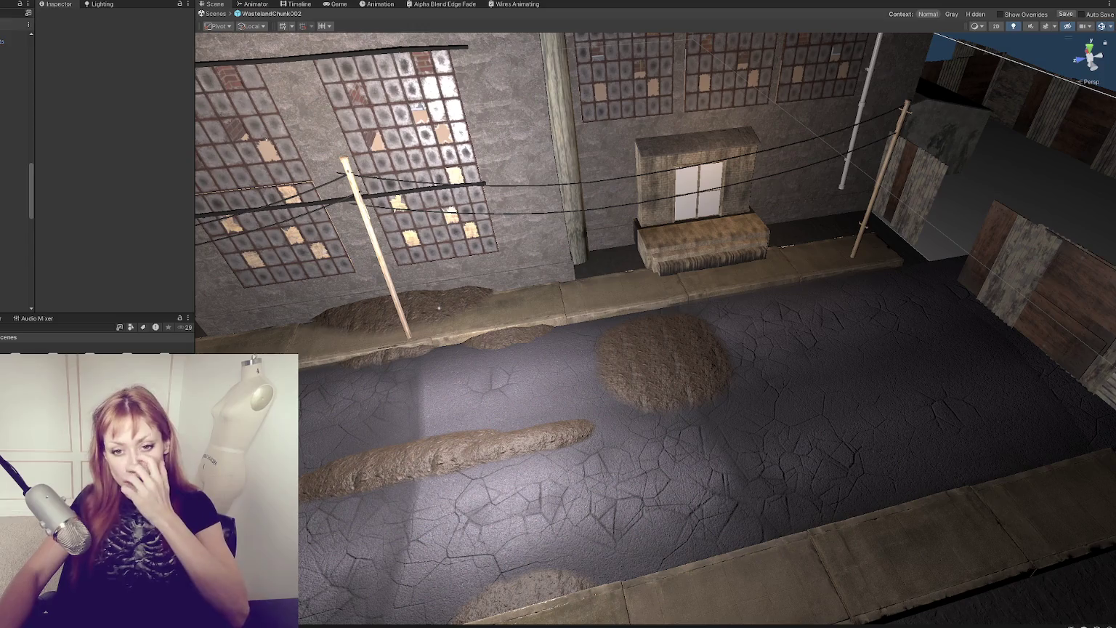
Step: Turn the view toward the left building and select the road surface
mouse_move(552, 371)
left_mouse_down()
mouse_move(632, 374)
mouse_move(528, 367)
left_mouse_up()
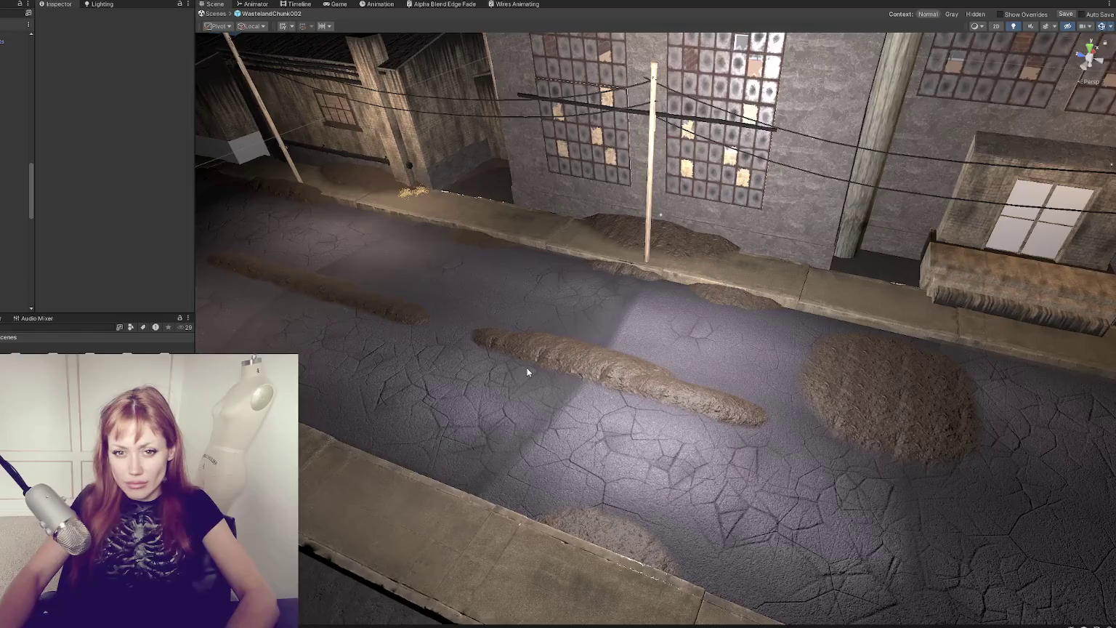
scroll(528, 371, "up", 3)
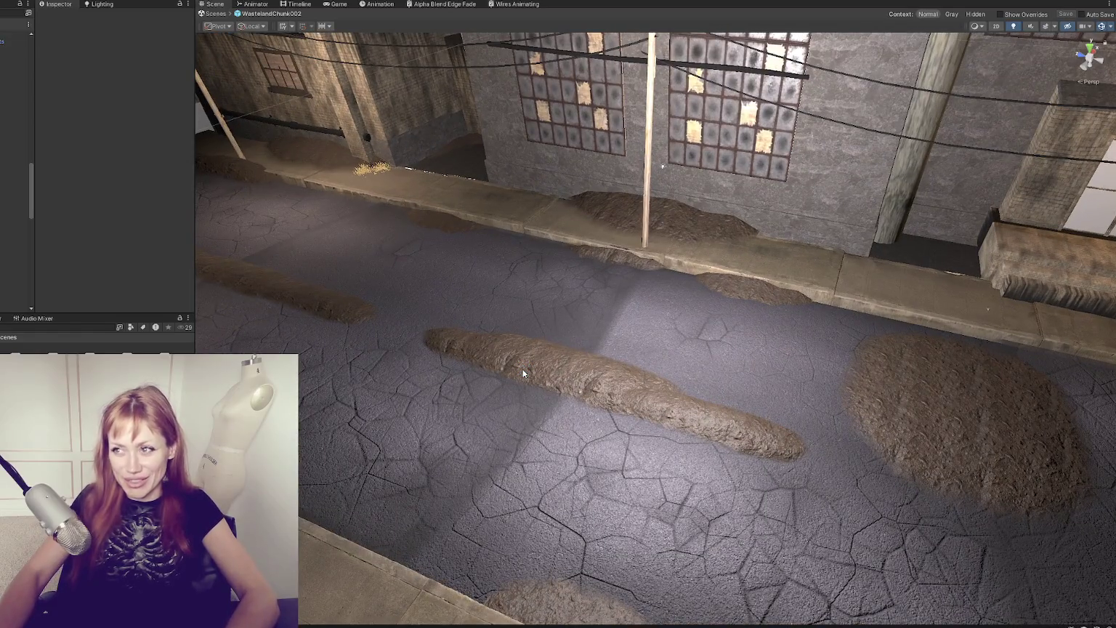
mouse_move(585, 322)
left_mouse_down()
mouse_move(606, 308)
mouse_move(596, 314)
left_mouse_up()
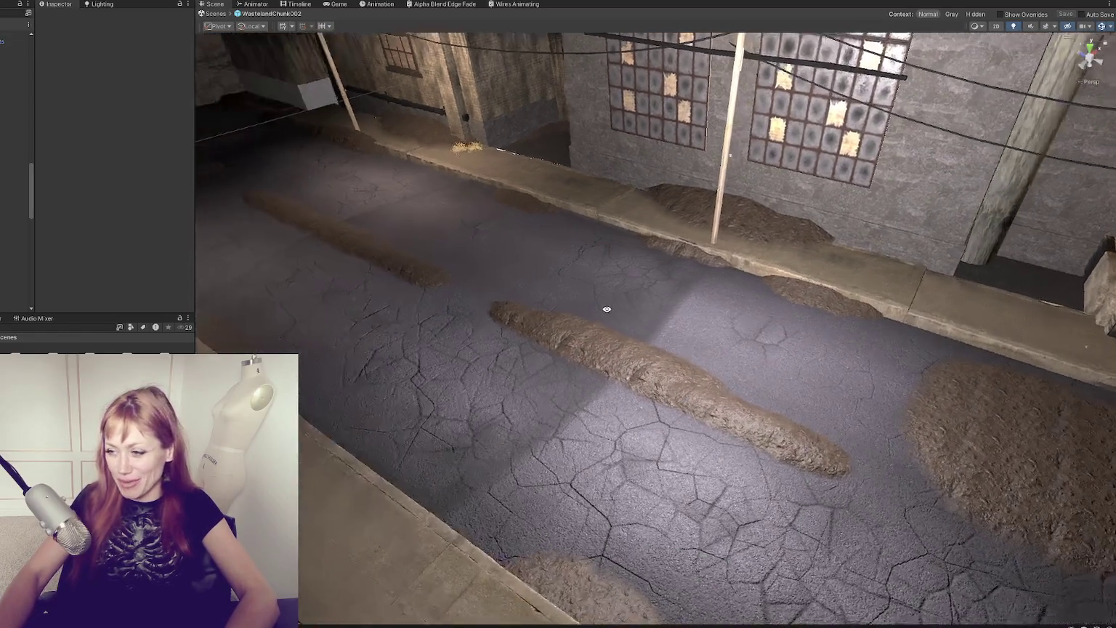
left_click(376, 354)
scroll(56, 212, "down", 5)
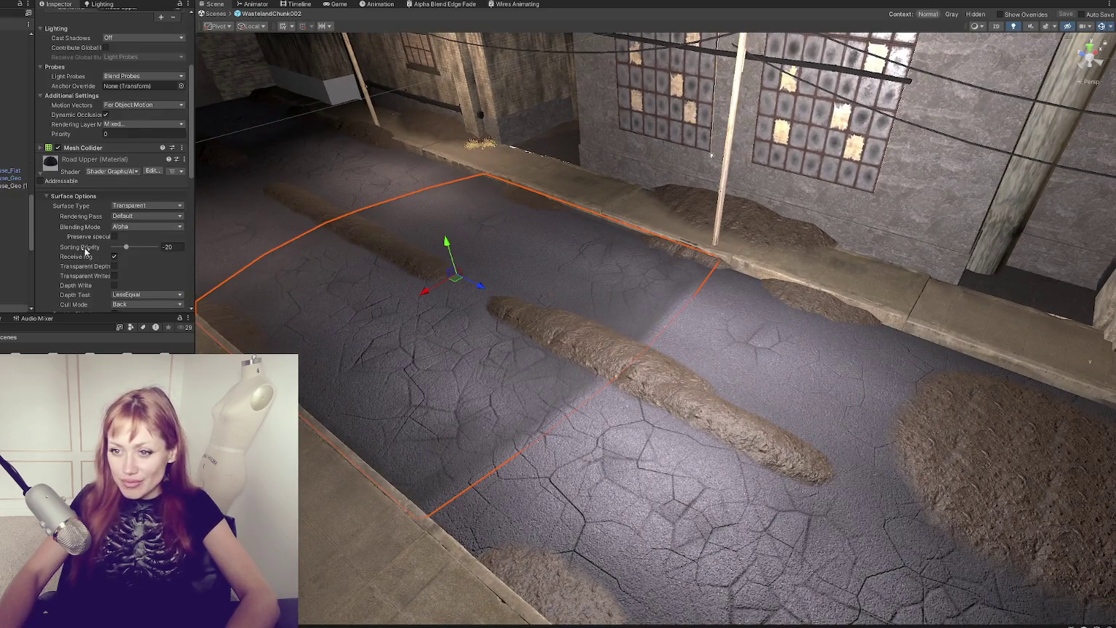
Step: Apply a darker road material from the road materials folder and look along the street
left_click(155, 260)
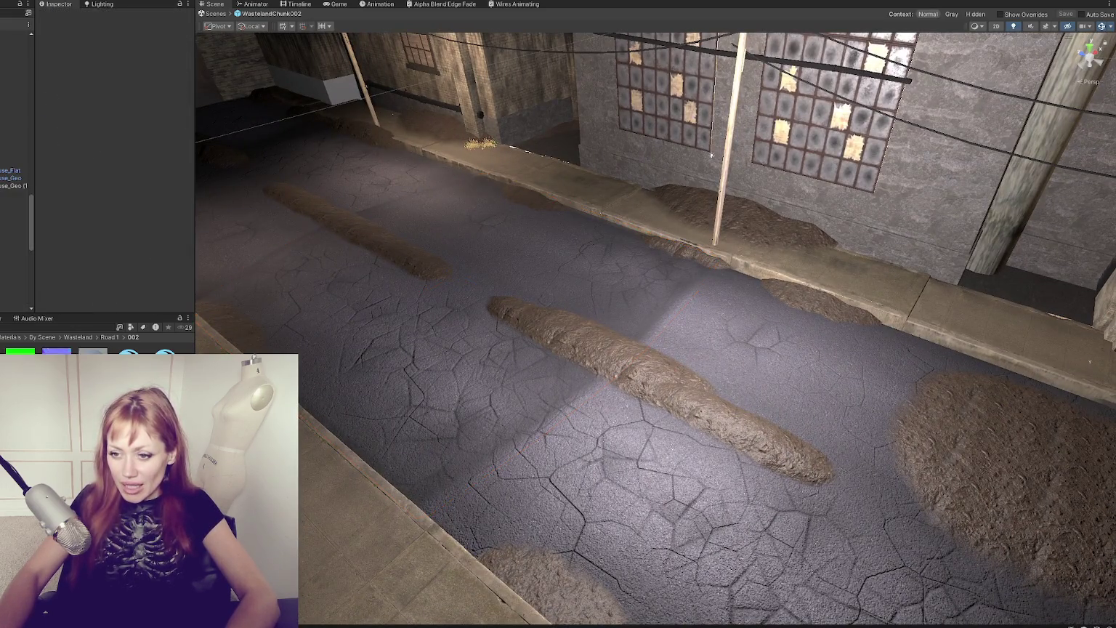
left_click_drag(93, 353, 418, 391)
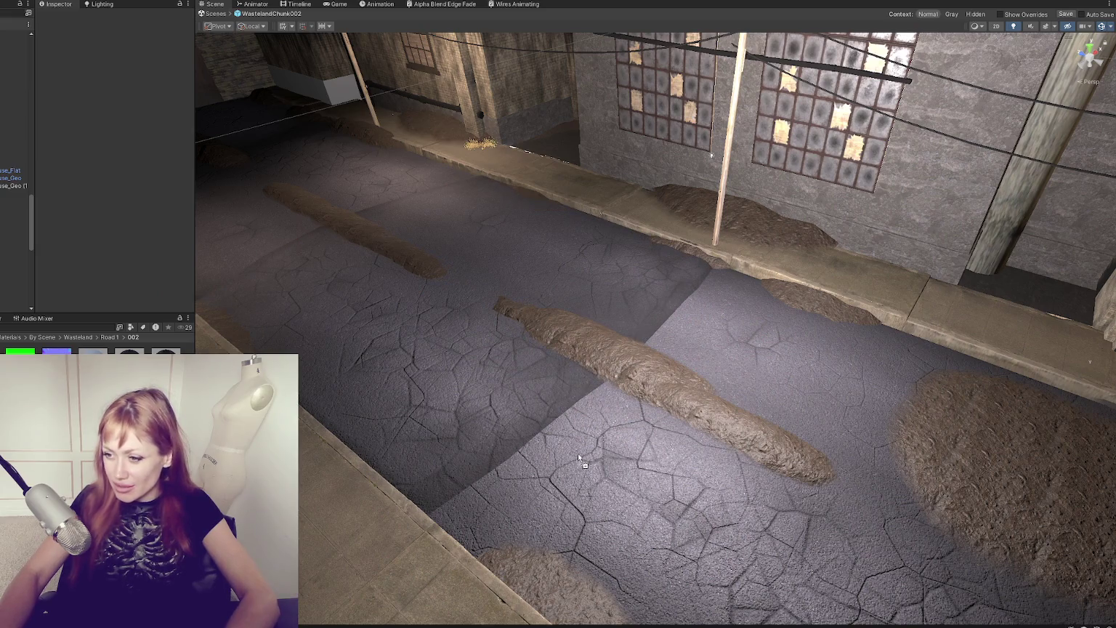
mouse_move(541, 449)
left_mouse_down()
mouse_move(767, 412)
mouse_move(747, 391)
left_mouse_up()
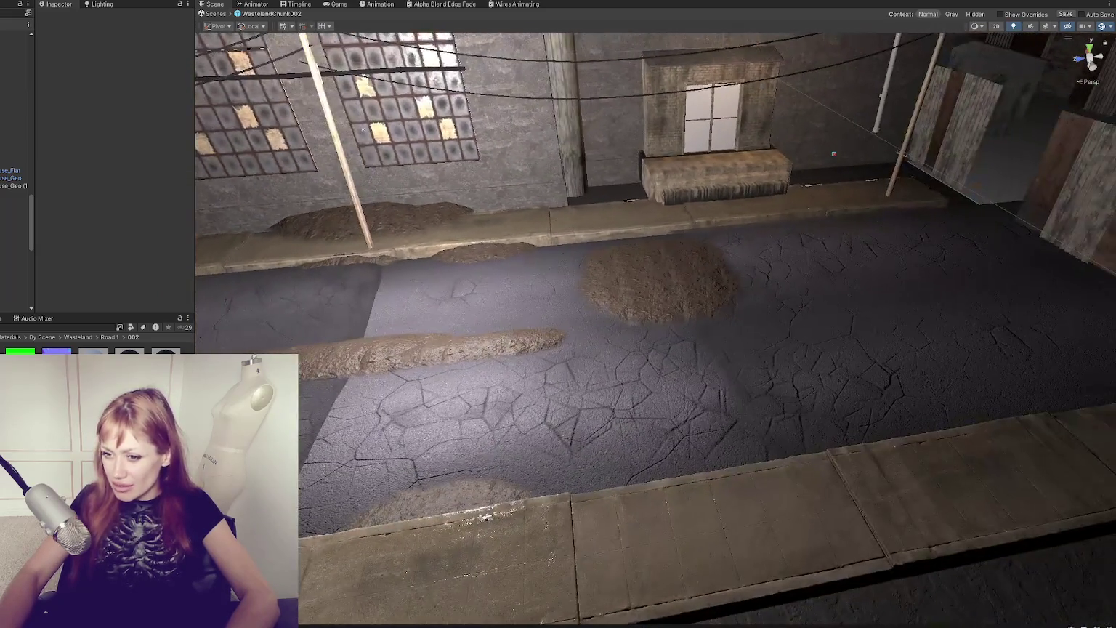
mouse_move(893, 367)
left_mouse_down()
mouse_move(735, 436)
mouse_move(267, 310)
left_mouse_up()
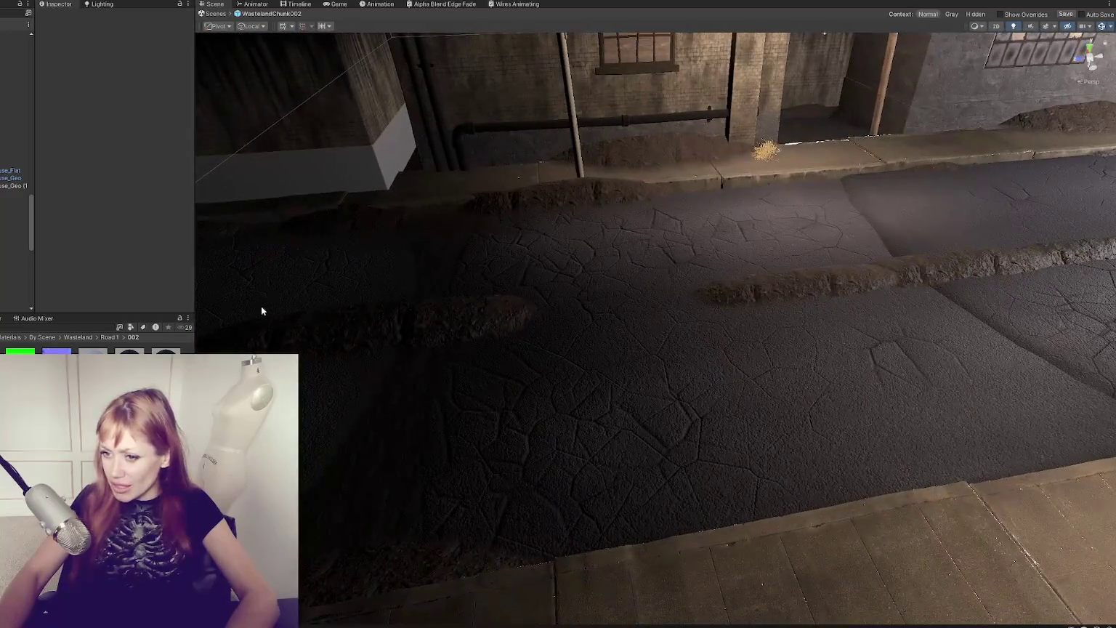
mouse_move(576, 390)
left_mouse_down()
mouse_move(598, 336)
mouse_move(574, 349)
mouse_move(638, 317)
left_mouse_up()
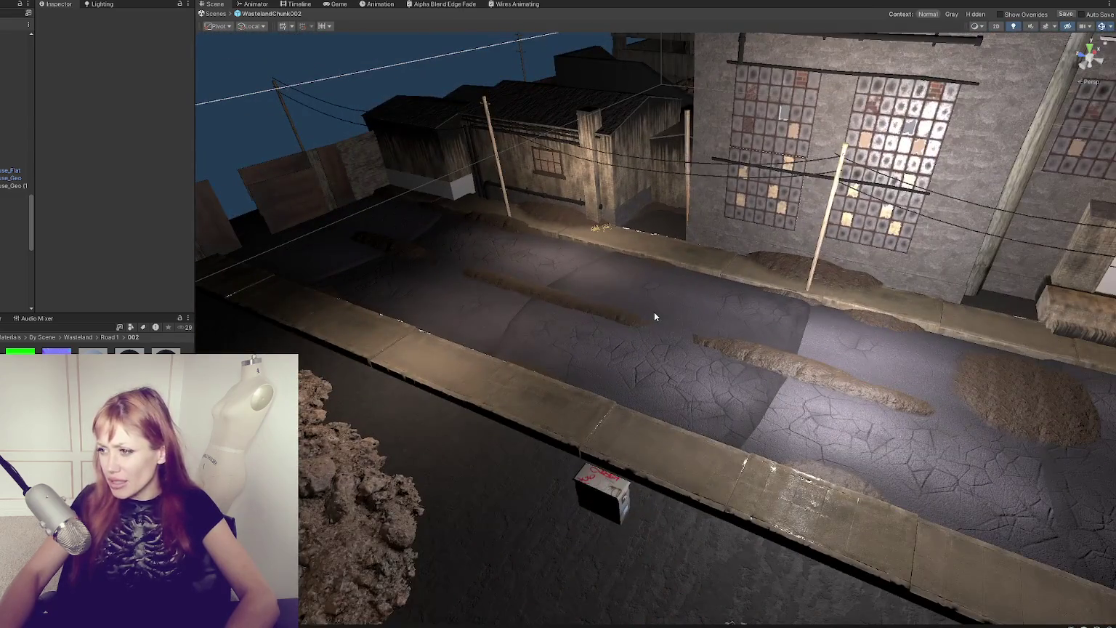
left_click_drag(749, 316, 635, 314)
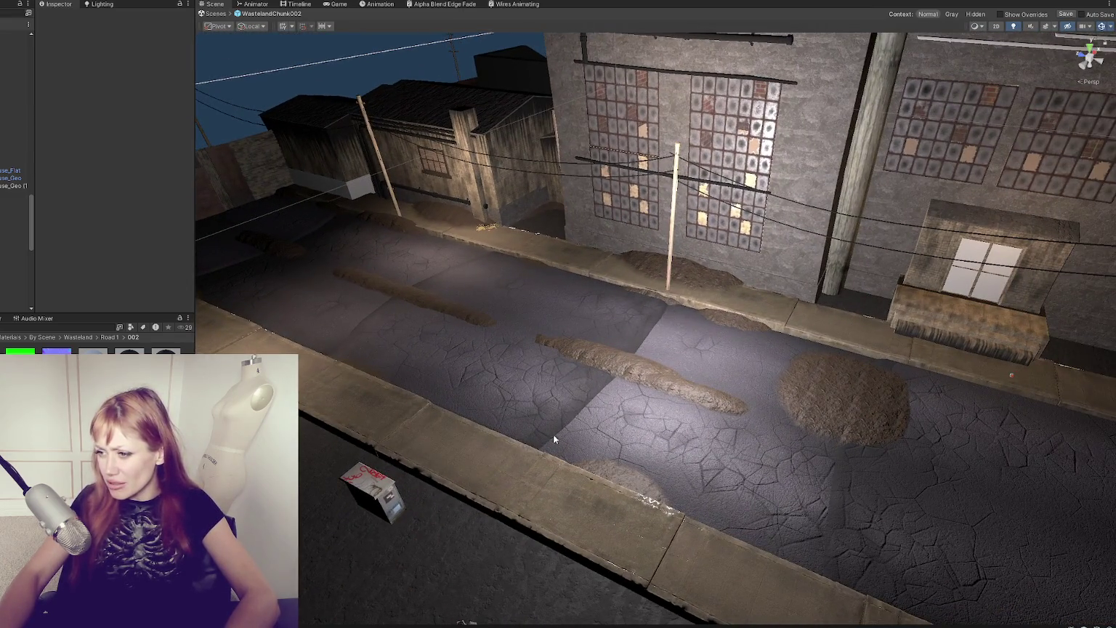
Step: Save the scene and select a road piece to inspect it
key("ctrl+s")
left_click(581, 432)
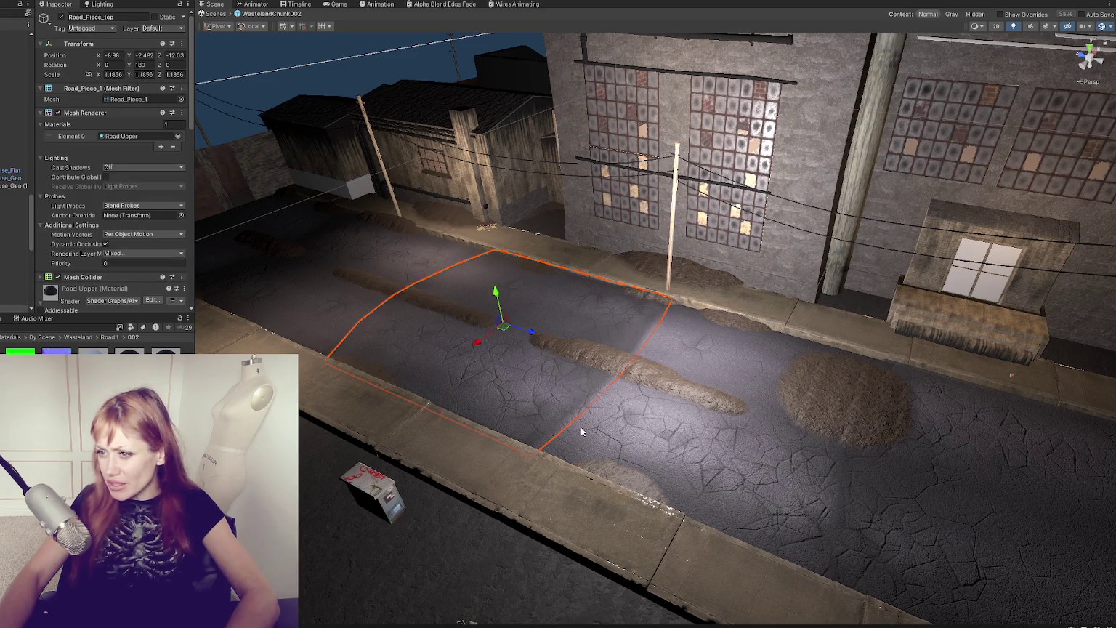
left_click_drag(464, 420, 494, 451)
left_click_drag(365, 545, 565, 413)
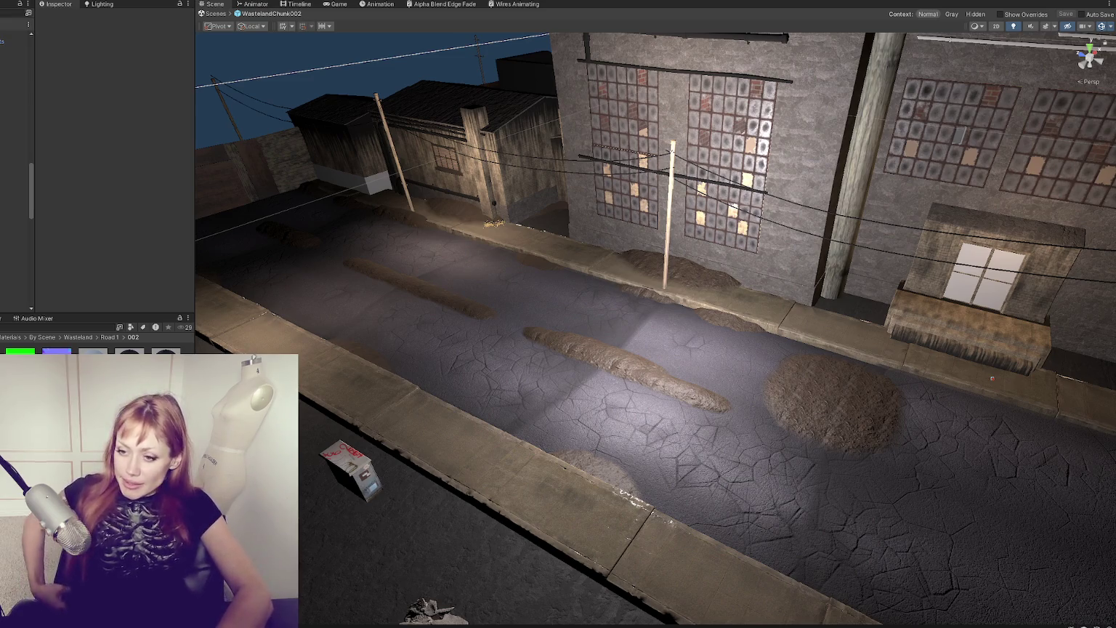
Step: Drag the cracked asphalt material onto the remaining road sections, including the central piece
left_click_drag(93, 356, 511, 368)
scroll(502, 363, "up", 5)
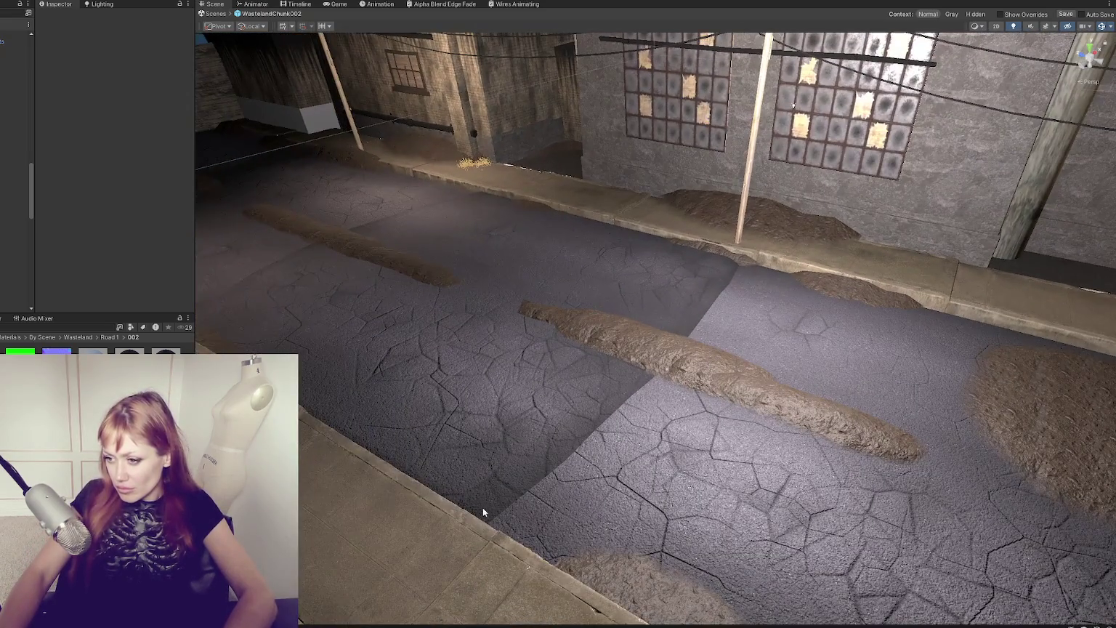
mouse_move(618, 431)
left_mouse_down()
mouse_move(720, 419)
mouse_move(716, 405)
mouse_move(736, 422)
left_mouse_up()
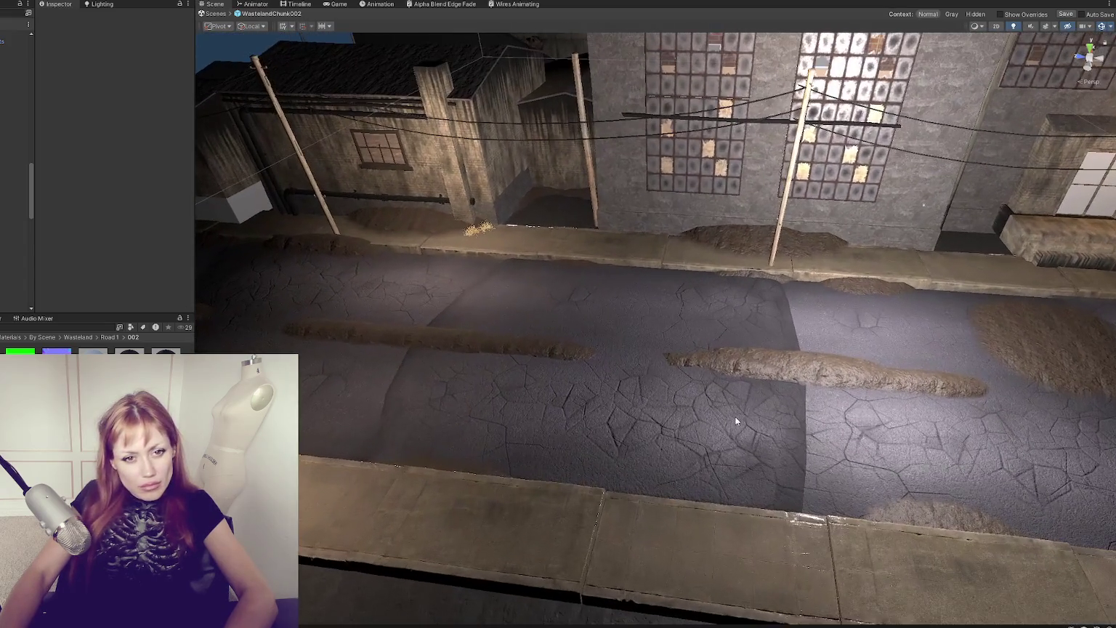
mouse_move(300, 380)
left_mouse_down()
mouse_move(571, 411)
mouse_move(549, 445)
left_mouse_up()
left_click_drag(421, 445, 488, 444)
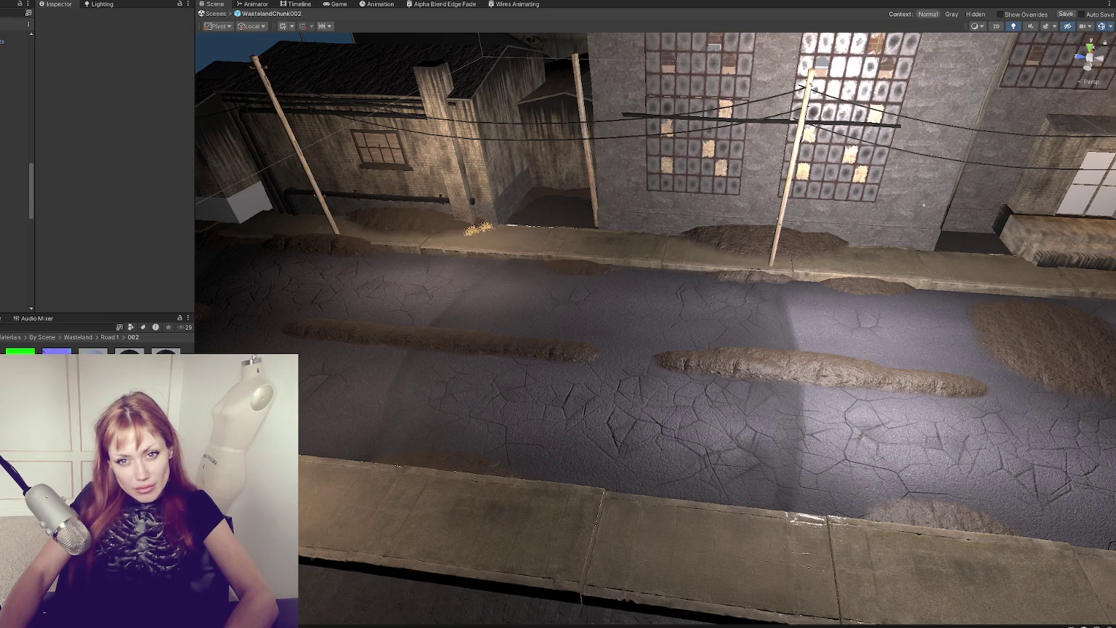
mouse_move(358, 367)
left_mouse_down()
mouse_move(379, 356)
mouse_move(391, 398)
mouse_move(516, 357)
mouse_move(334, 359)
left_mouse_up()
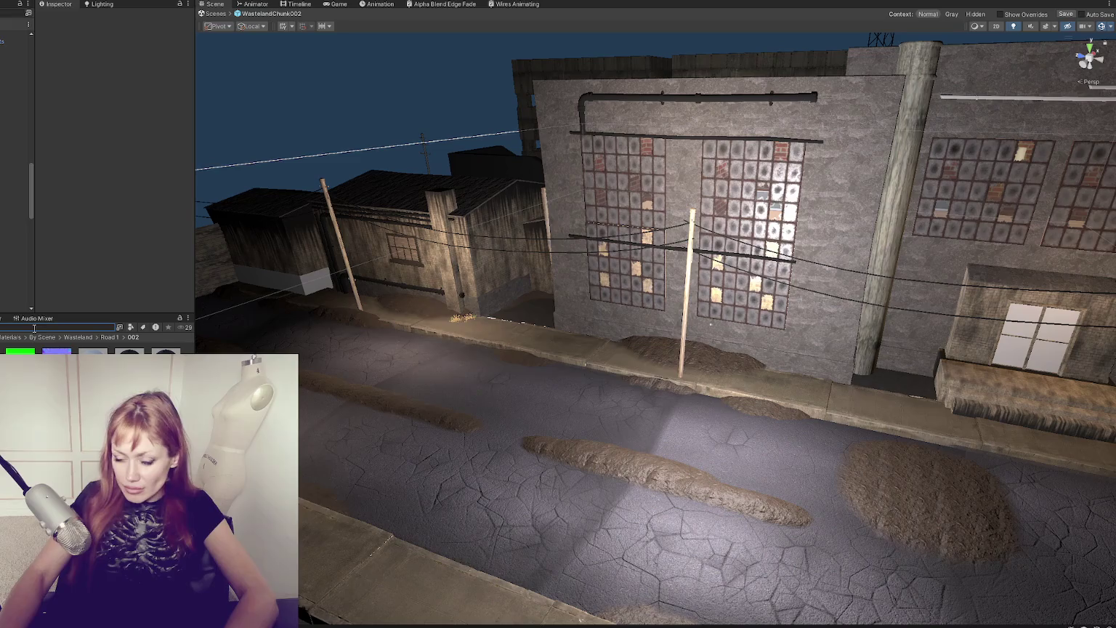
type("wire")
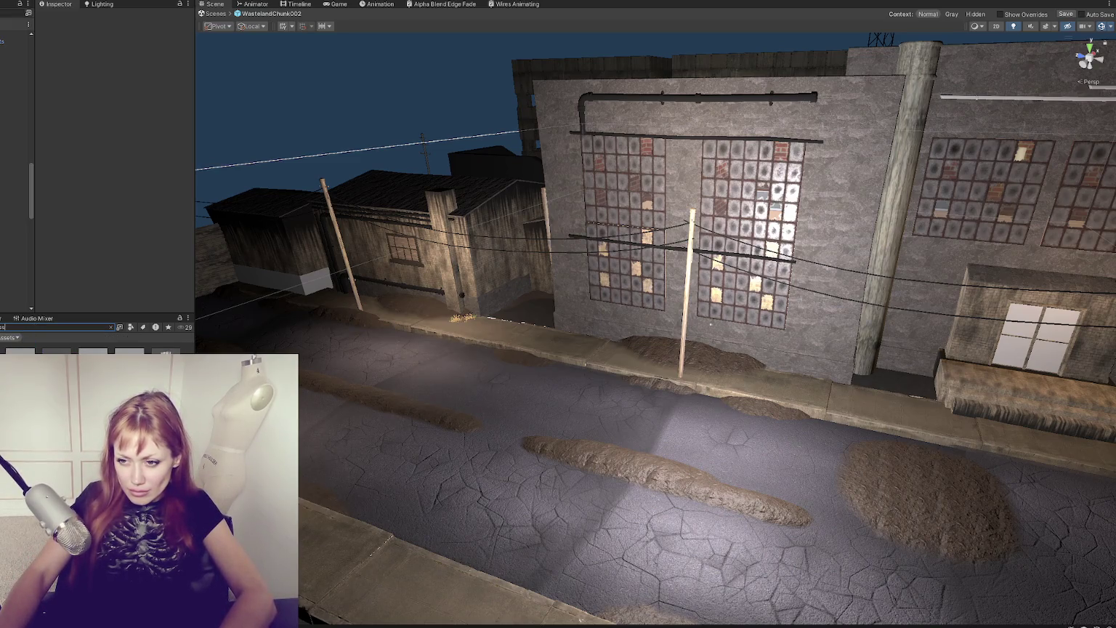
Step: Compare Grass Long Dry, Grass Long and Long Dry Grass Mesh 1, then drag GrassLong into the scene
left_click(19, 351)
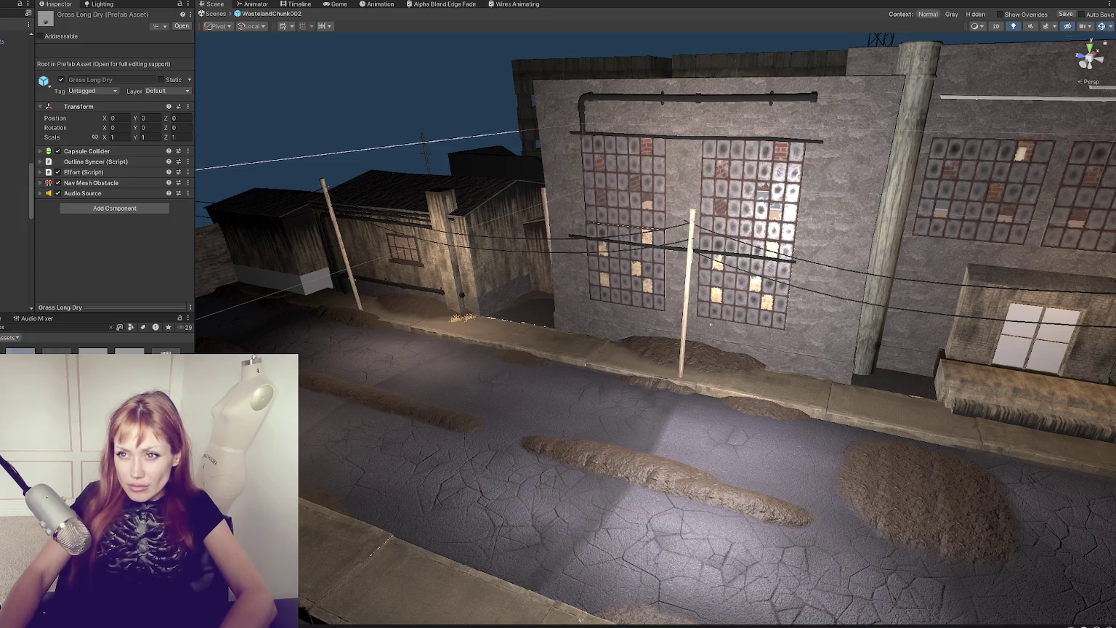
left_click(56, 351)
left_click(130, 351)
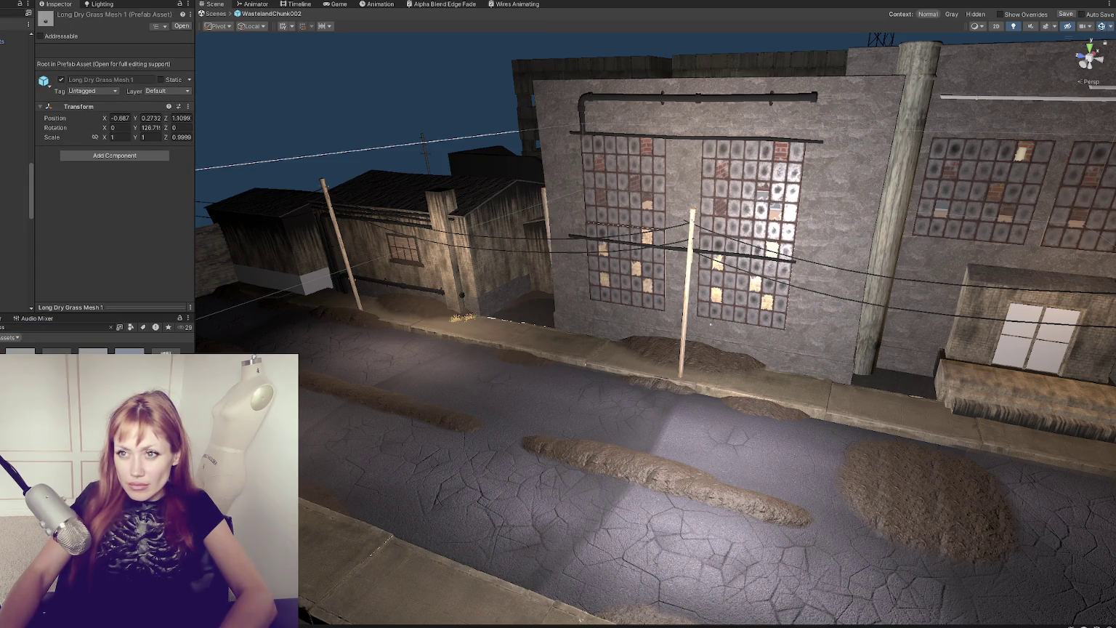
left_click(56, 352)
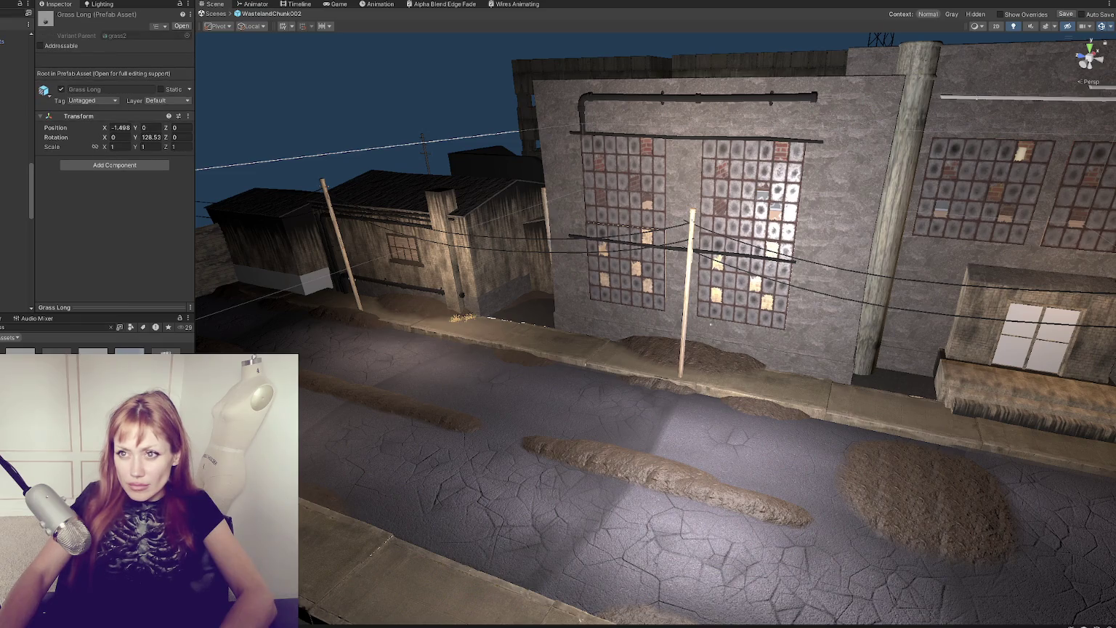
left_click(129, 351)
left_click(93, 351)
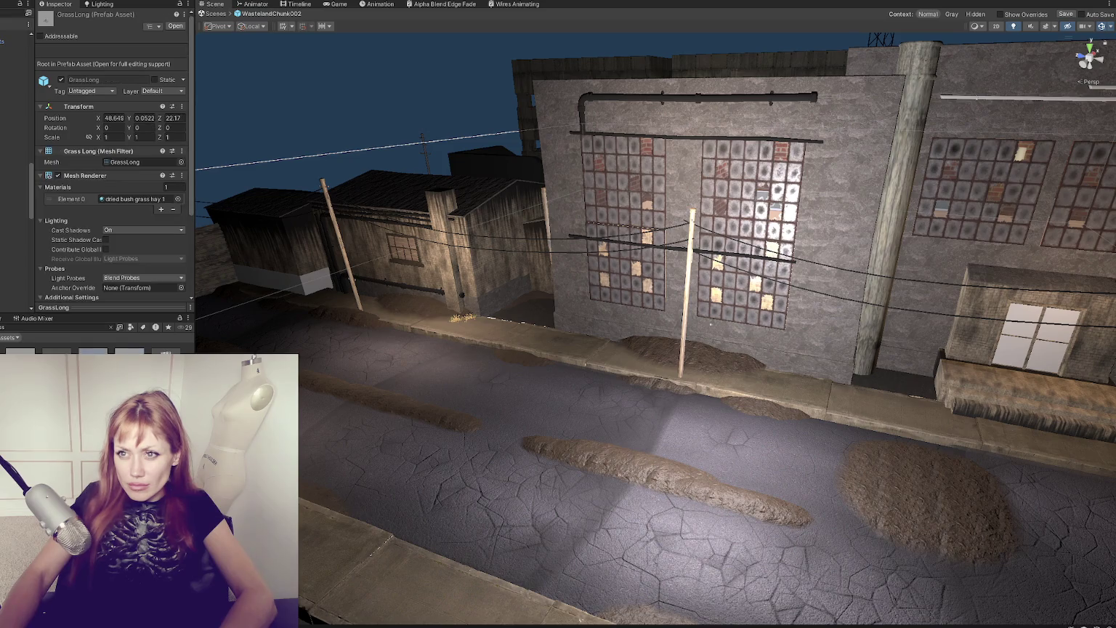
mouse_move(92, 351)
left_mouse_down()
mouse_move(375, 442)
mouse_move(479, 430)
left_mouse_up()
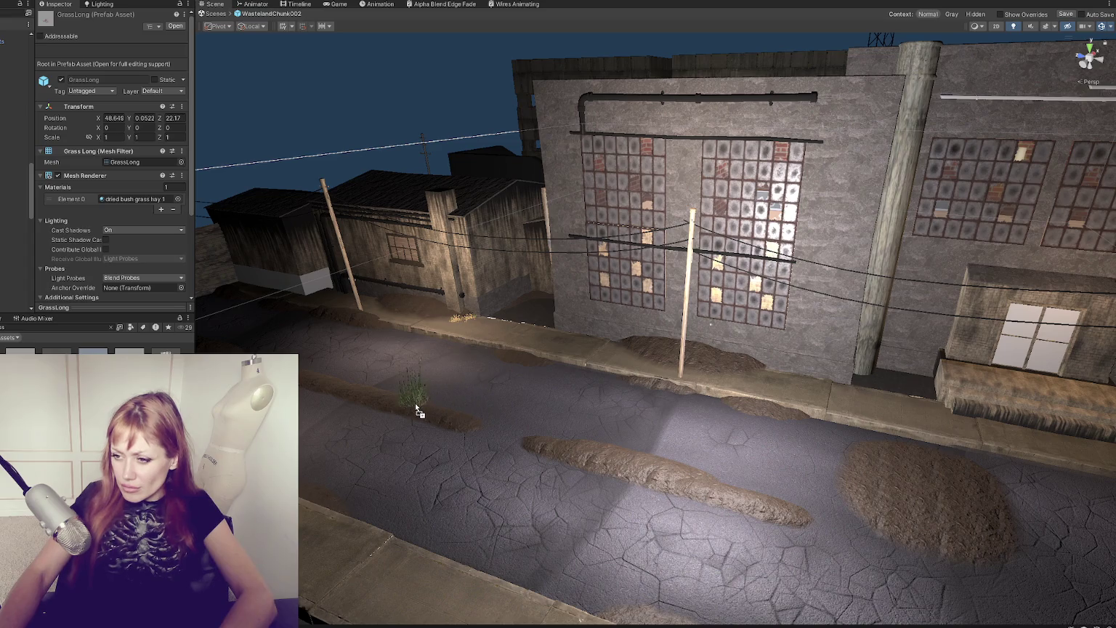
Step: Drop a GrassLong clump on the dirt strip, enter 9 for its Y rotation, and duplicate it along the strip
left_click_drag(414, 412, 414, 412)
key("f")
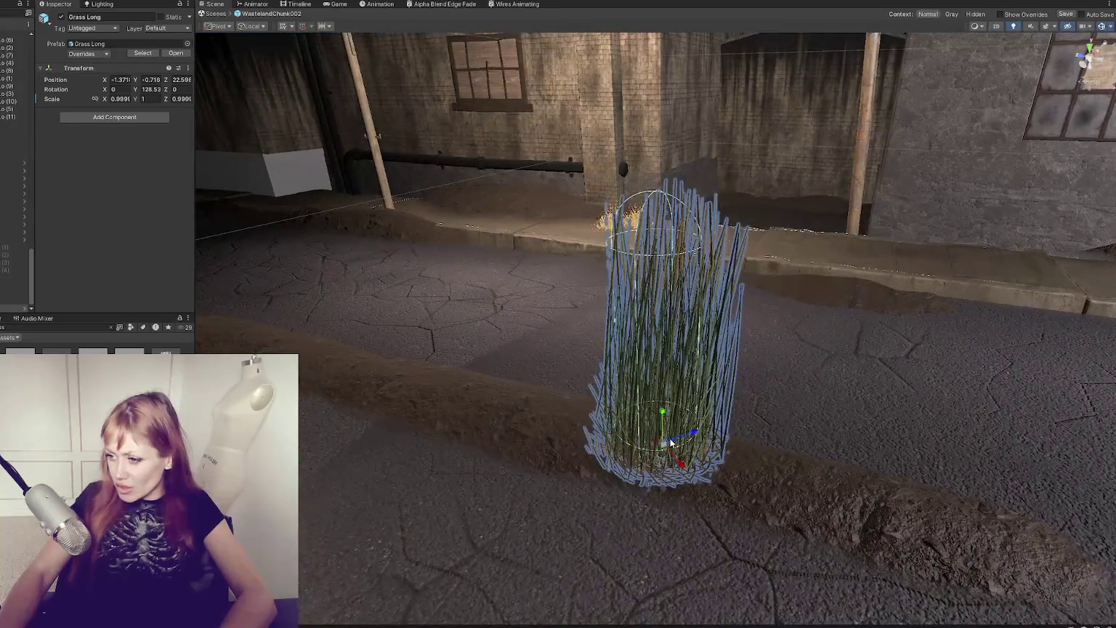
mouse_move(661, 444)
left_mouse_down()
mouse_move(783, 436)
mouse_move(659, 449)
mouse_move(676, 438)
mouse_move(657, 437)
left_mouse_up()
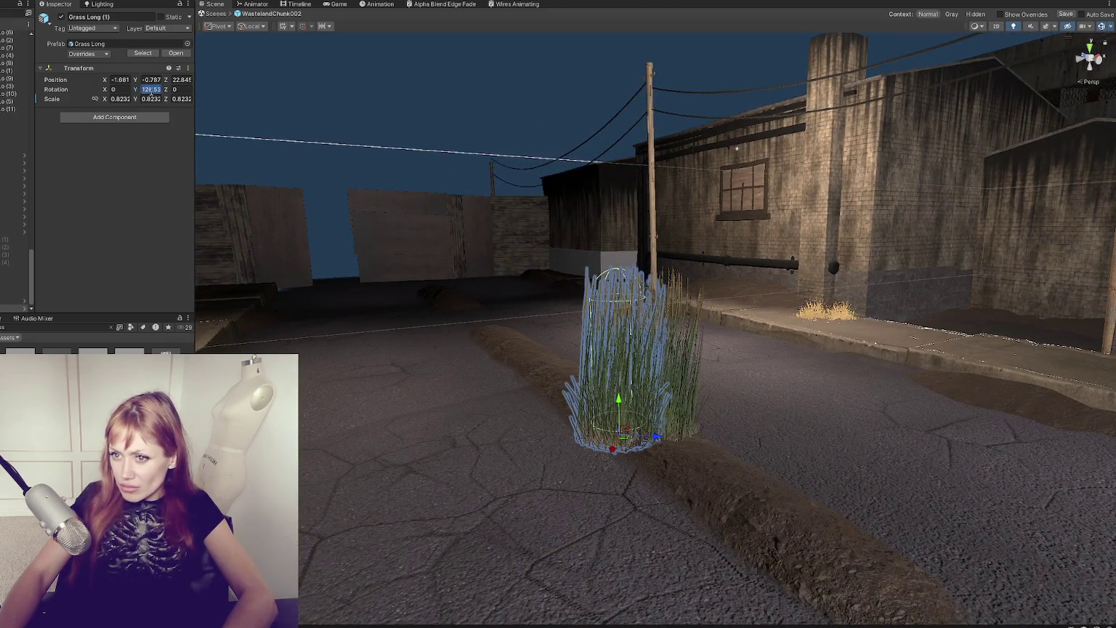
type("9")
key("ctrl+d")
mouse_move(607, 430)
left_mouse_down()
mouse_move(611, 379)
mouse_move(425, 513)
mouse_move(449, 539)
mouse_move(388, 576)
mouse_move(457, 480)
left_mouse_up()
key("ctrl+d")
Step: Reposition the grass copies, lifting one clump and nudging Grass Long (2) toward the camera
left_click(455, 484)
left_click(449, 491)
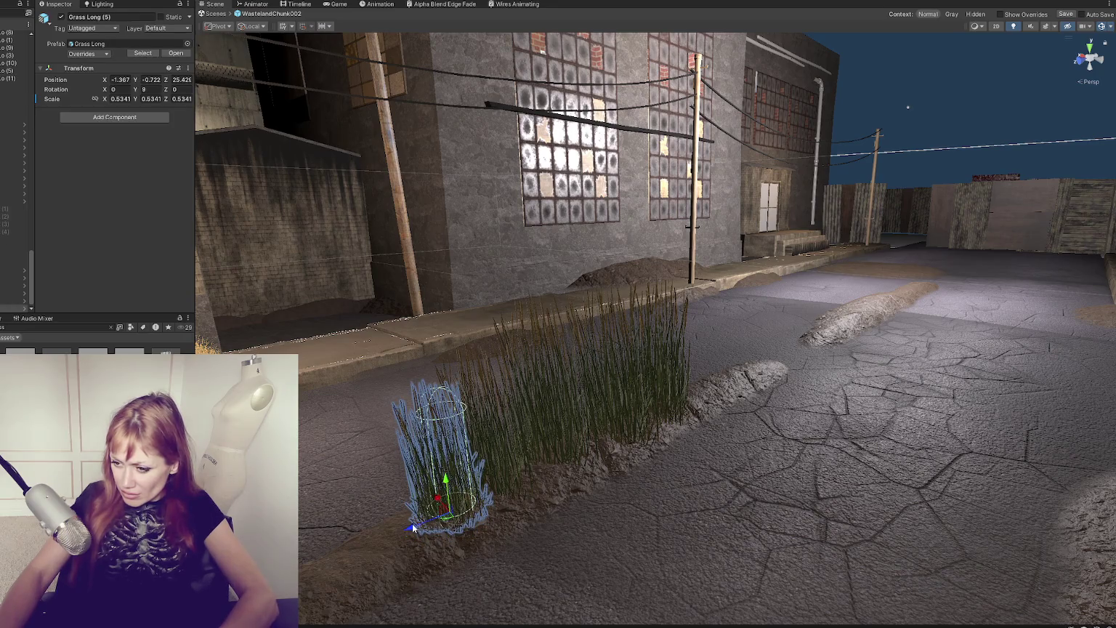
left_click_drag(413, 529, 362, 567)
left_click(418, 531)
mouse_move(418, 531)
left_mouse_down()
mouse_move(436, 511)
mouse_move(330, 544)
mouse_move(349, 538)
left_mouse_up()
left_click(551, 367)
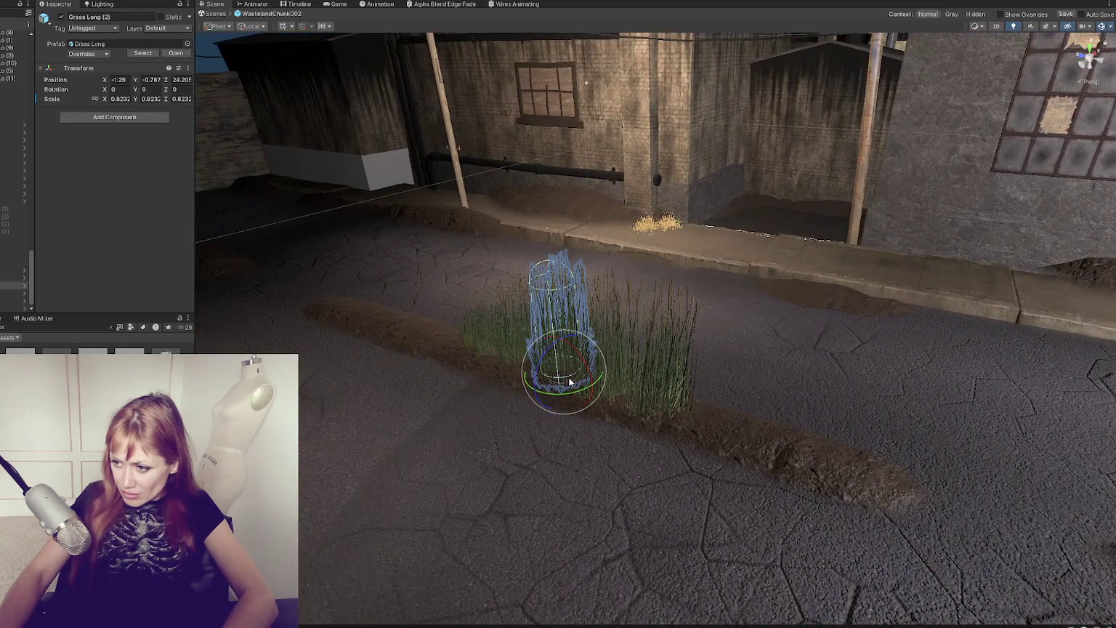
left_click_drag(548, 373, 519, 367)
left_click(519, 367)
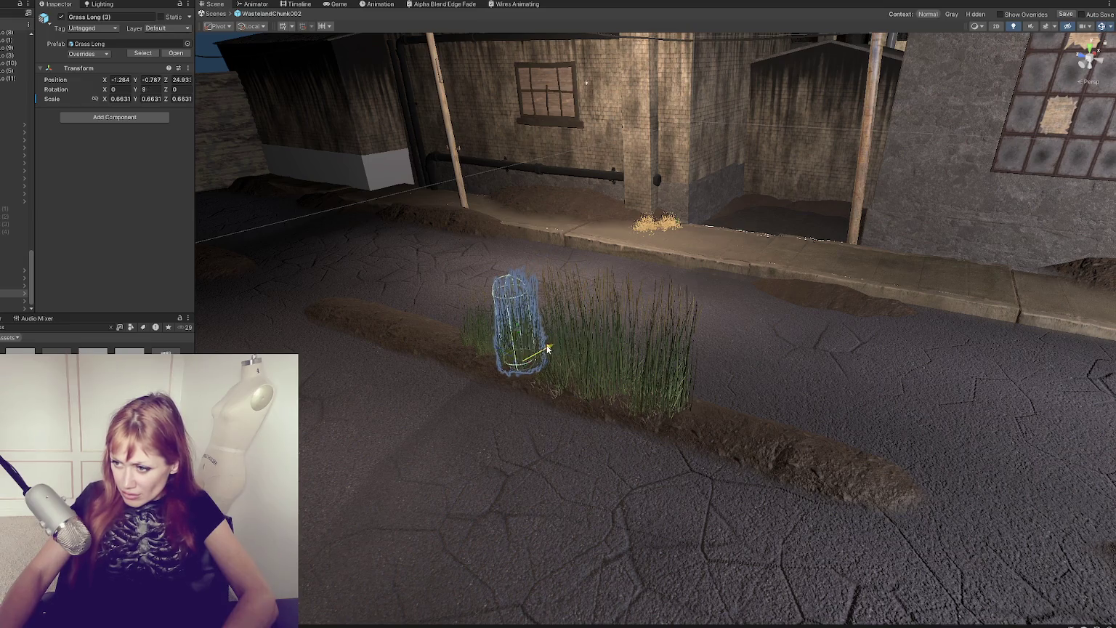
Step: Rotate the grass clumps slightly so their orientations vary along the mound
key("e")
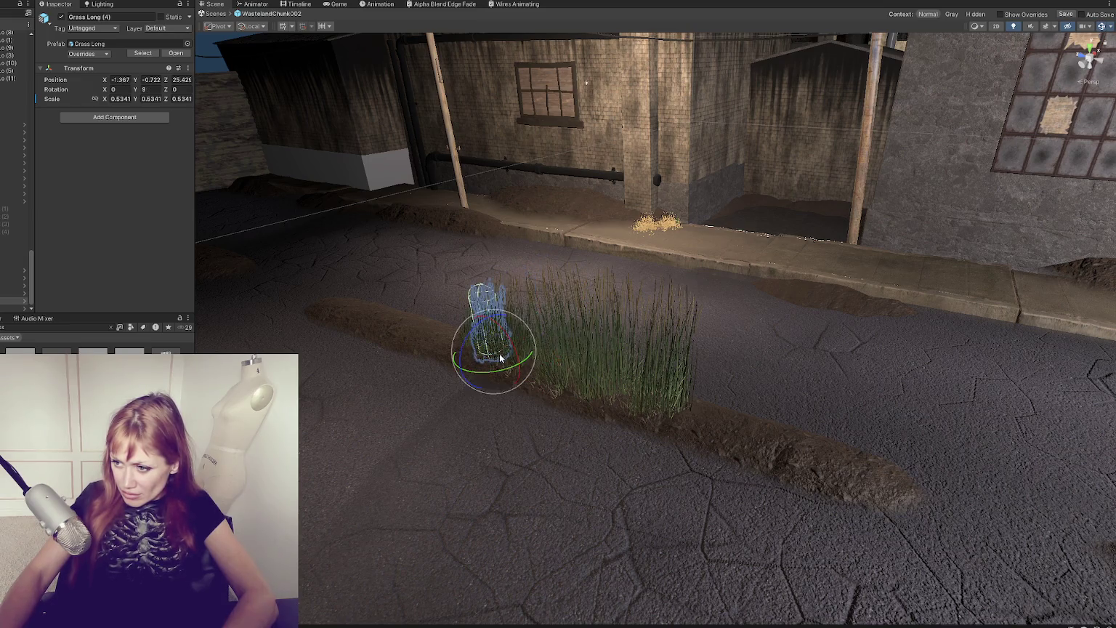
left_click(459, 382)
mouse_move(458, 381)
left_mouse_down()
mouse_move(394, 384)
mouse_move(667, 399)
left_mouse_up()
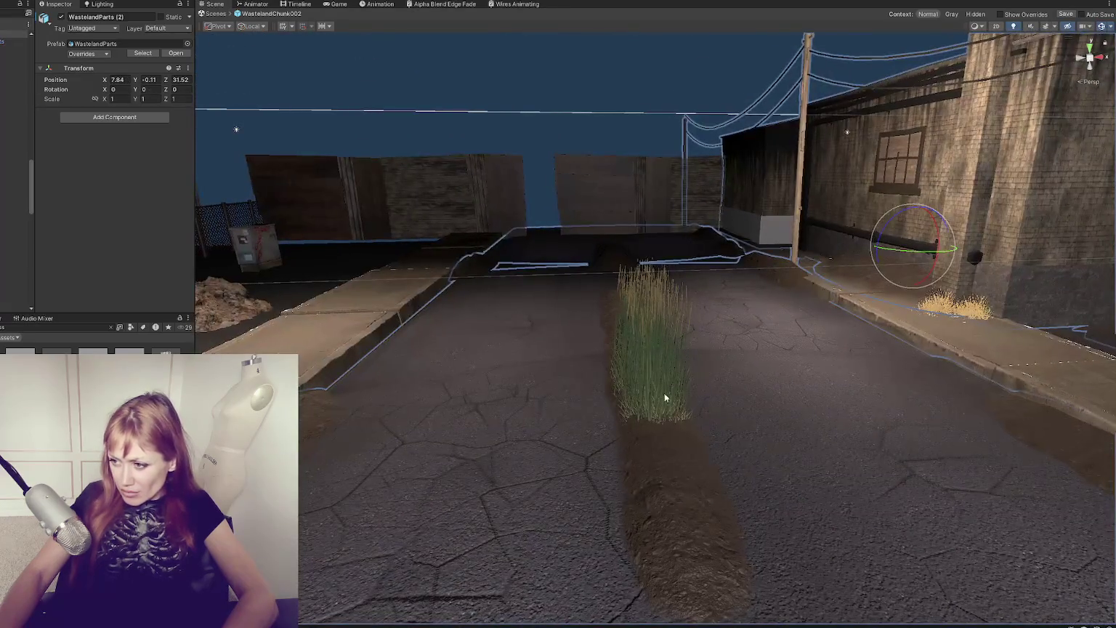
left_click(663, 435)
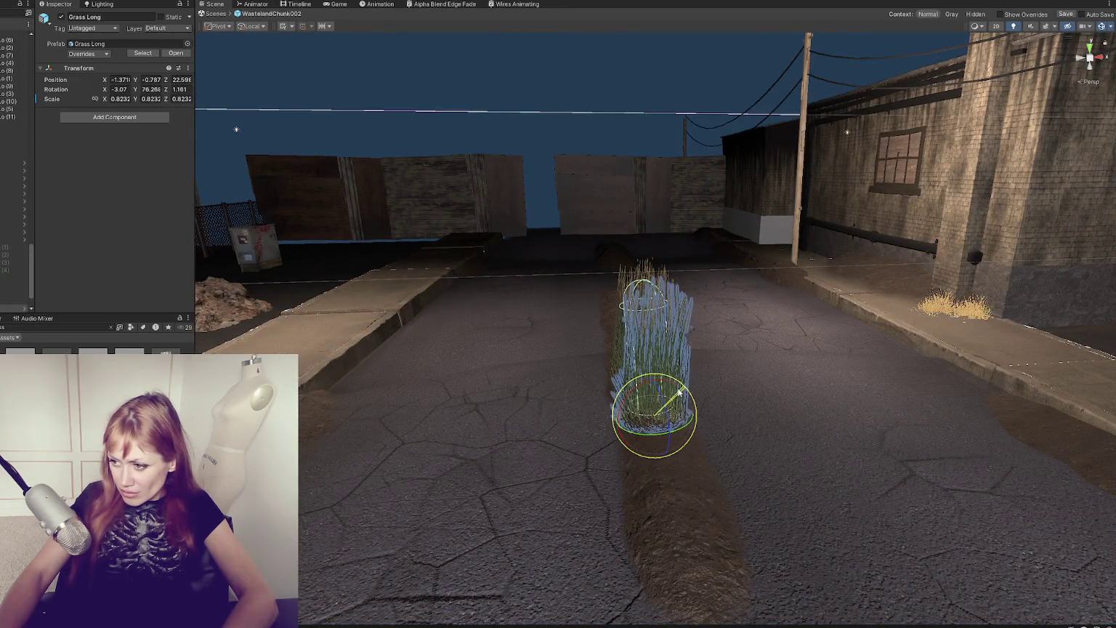
left_click(356, 481)
mouse_move(356, 481)
left_mouse_down()
mouse_move(508, 489)
mouse_move(386, 519)
mouse_move(606, 391)
left_mouse_up()
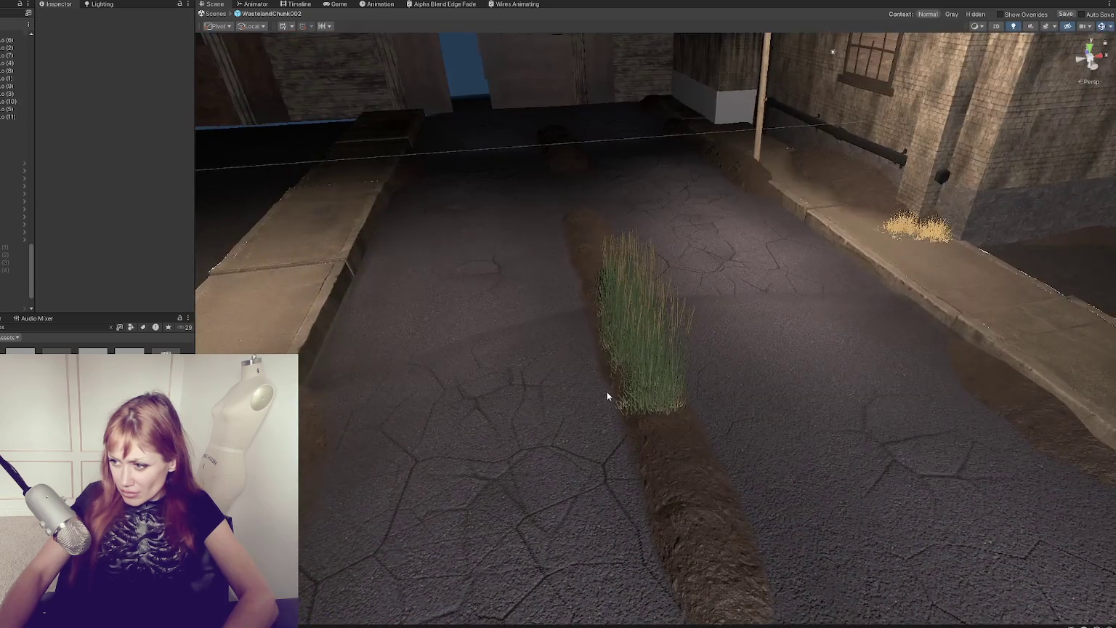
left_click(605, 391)
key("f")
left_click_drag(675, 372, 669, 383)
left_click(509, 479)
mouse_move(509, 479)
left_mouse_down()
mouse_move(444, 524)
mouse_move(985, 488)
mouse_move(489, 501)
mouse_move(400, 489)
mouse_move(856, 420)
left_mouse_up()
left_click(857, 420)
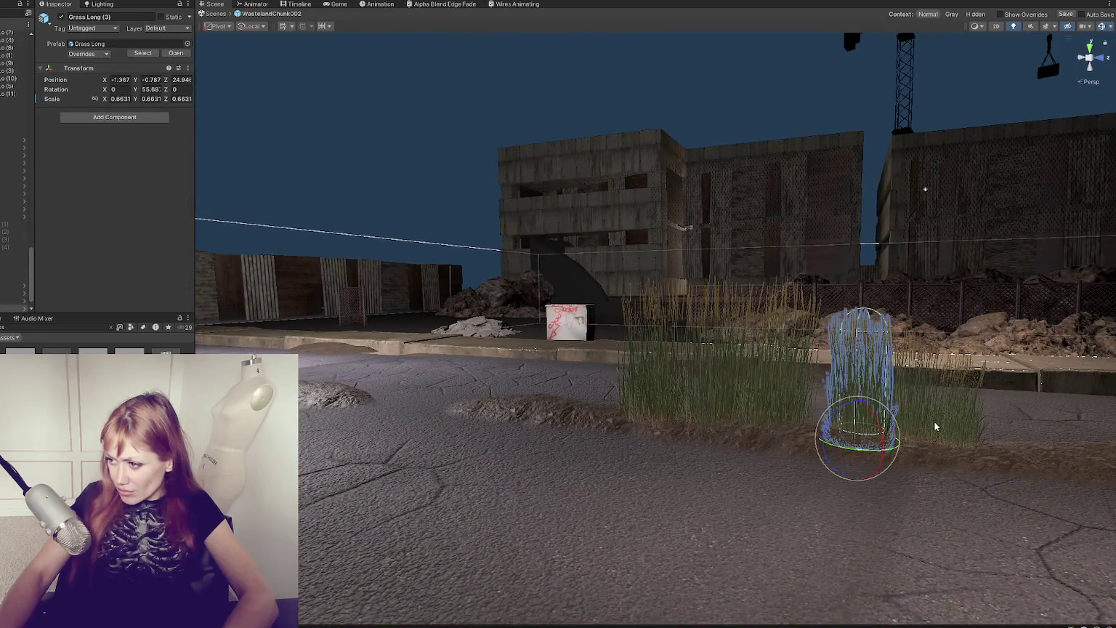
Step: Shift three Grass Long clumps together along the central dirt strip
left_click(949, 428, "ctrl")
left_click(912, 425, "ctrl")
left_click_drag(941, 450, 888, 442)
left_click(744, 391)
mouse_move(743, 392)
left_mouse_down()
mouse_move(828, 411)
mouse_move(720, 377)
mouse_move(571, 392)
left_mouse_up()
Step: Duplicate Grass Long (4) into a new Grass Long (6) clump and slide it slightly left
left_click(852, 418)
key("ctrl+d")
mouse_move(641, 432)
left_mouse_down()
mouse_move(616, 431)
mouse_move(638, 465)
mouse_move(643, 448)
left_mouse_up()
key("f")
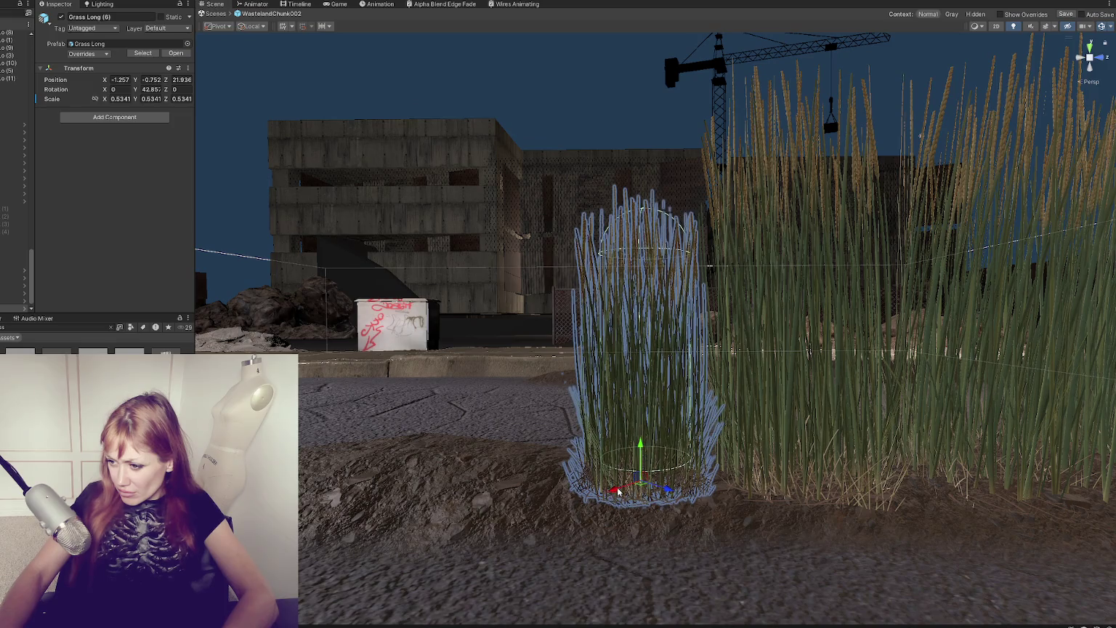
Step: Nudge the large Grass Long clump and sink Grass Long (1) lower into the dirt
left_click(781, 481)
left_click_drag(805, 489, 795, 509)
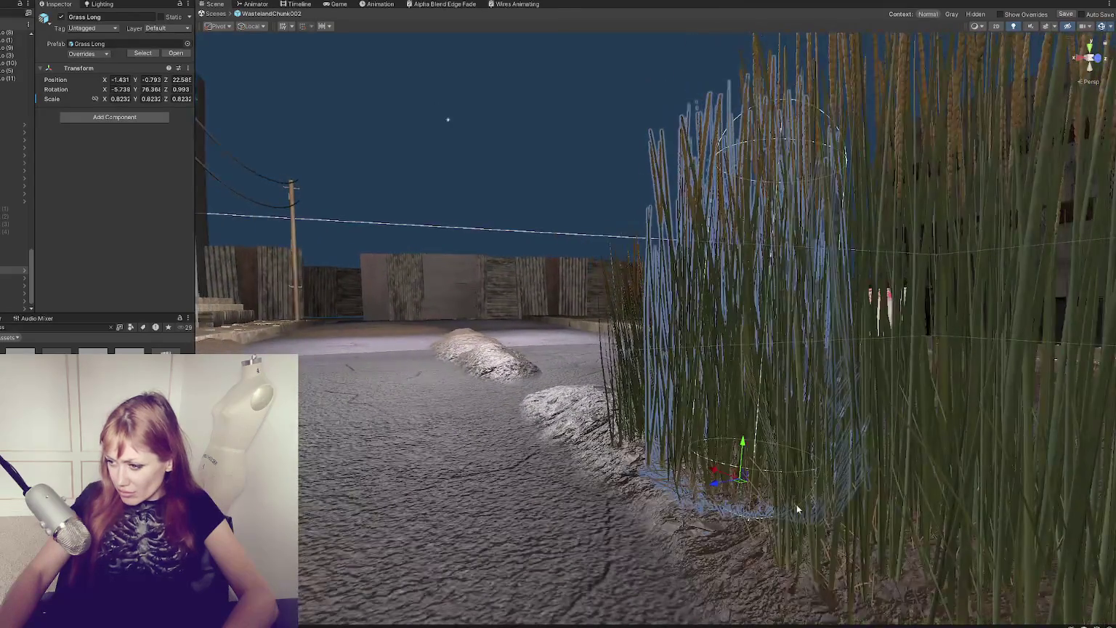
left_click(795, 509)
key("f")
mouse_move(455, 413)
left_mouse_down()
mouse_move(457, 426)
mouse_move(457, 411)
left_mouse_up()
Step: Inspect Grass Long (2), (4) and (5) by framing each in turn
left_click(305, 407)
key("f")
left_click(444, 420)
key("f")
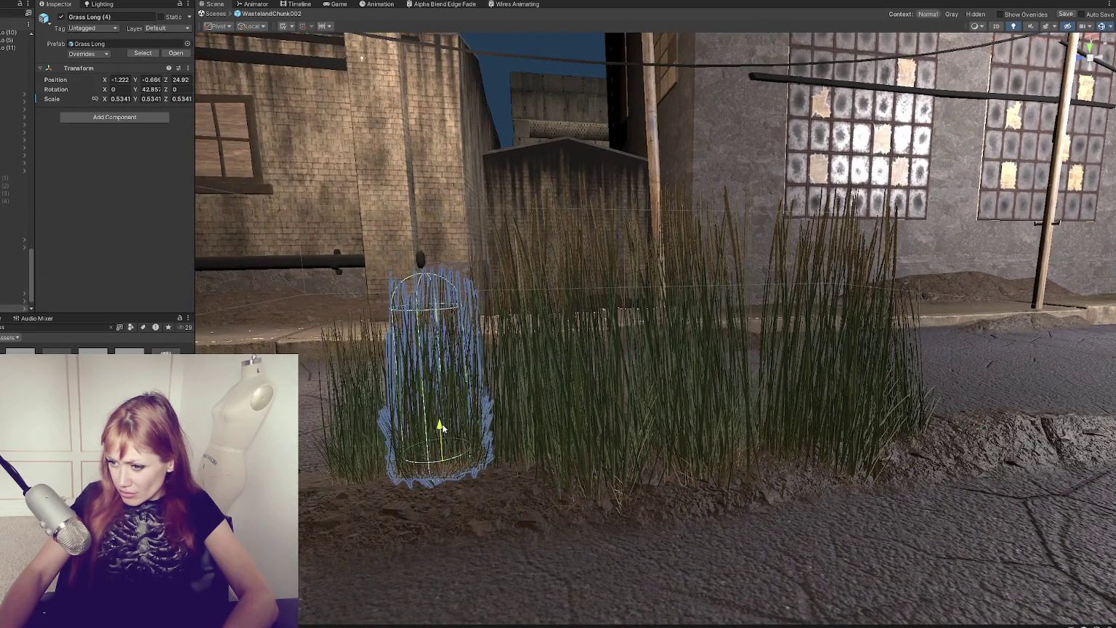
left_click(354, 468)
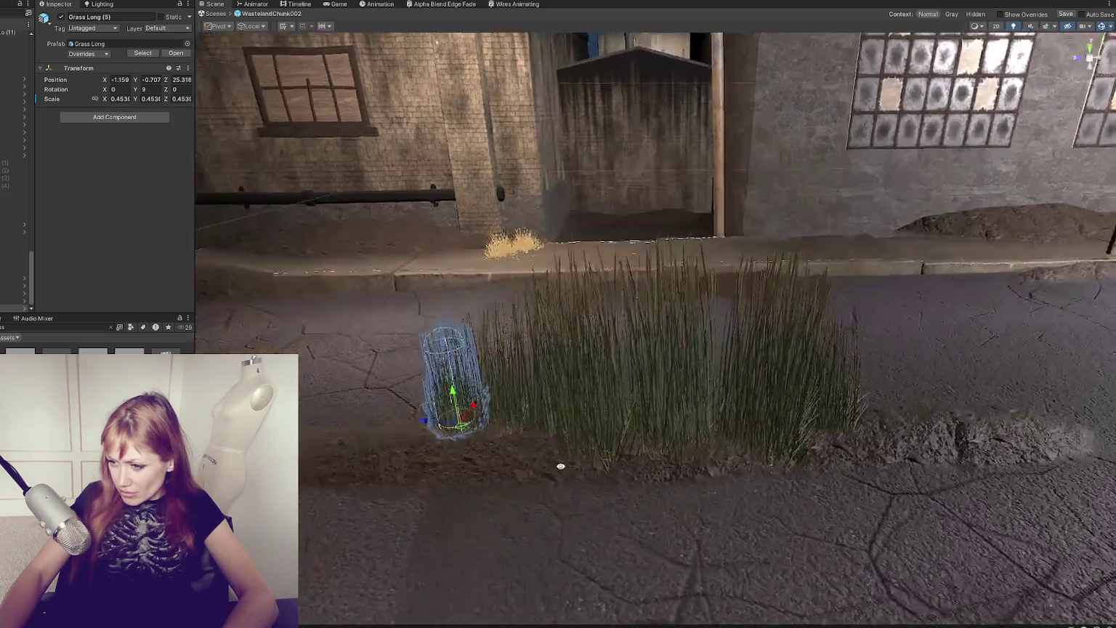
Step: Nudge Grass Long (7) along the strip and prepare to tilt it
left_click(849, 436)
left_click_drag(849, 436, 836, 441)
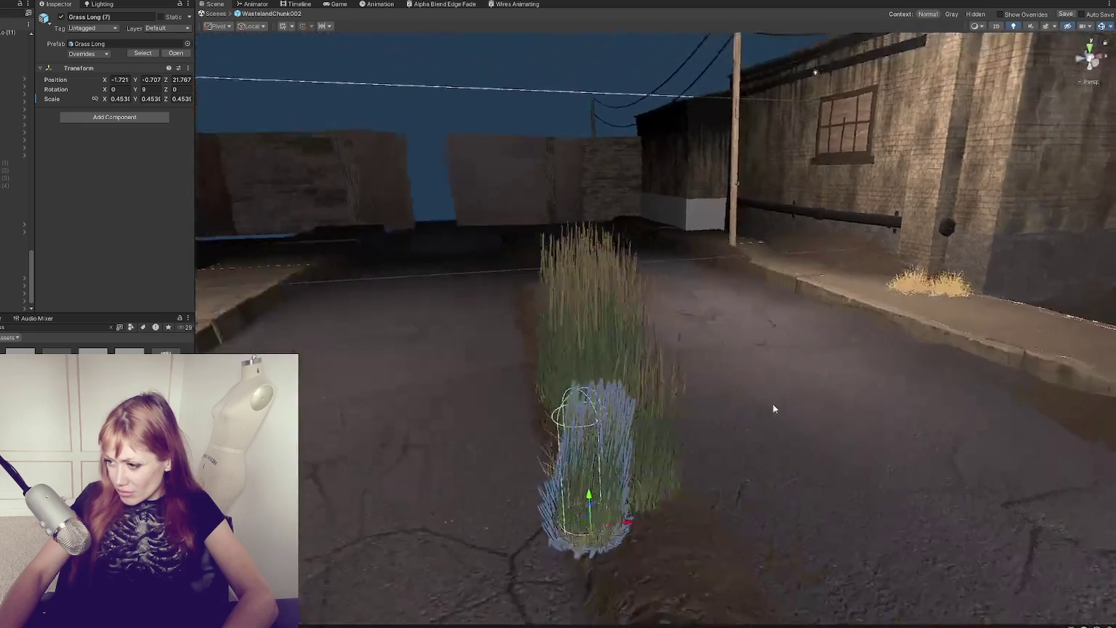
mouse_move(629, 522)
left_mouse_down()
mouse_move(673, 509)
mouse_move(647, 486)
left_mouse_up()
key("e")
left_click(603, 436)
mouse_move(604, 436)
left_mouse_down()
mouse_move(782, 465)
mouse_move(589, 482)
left_mouse_up()
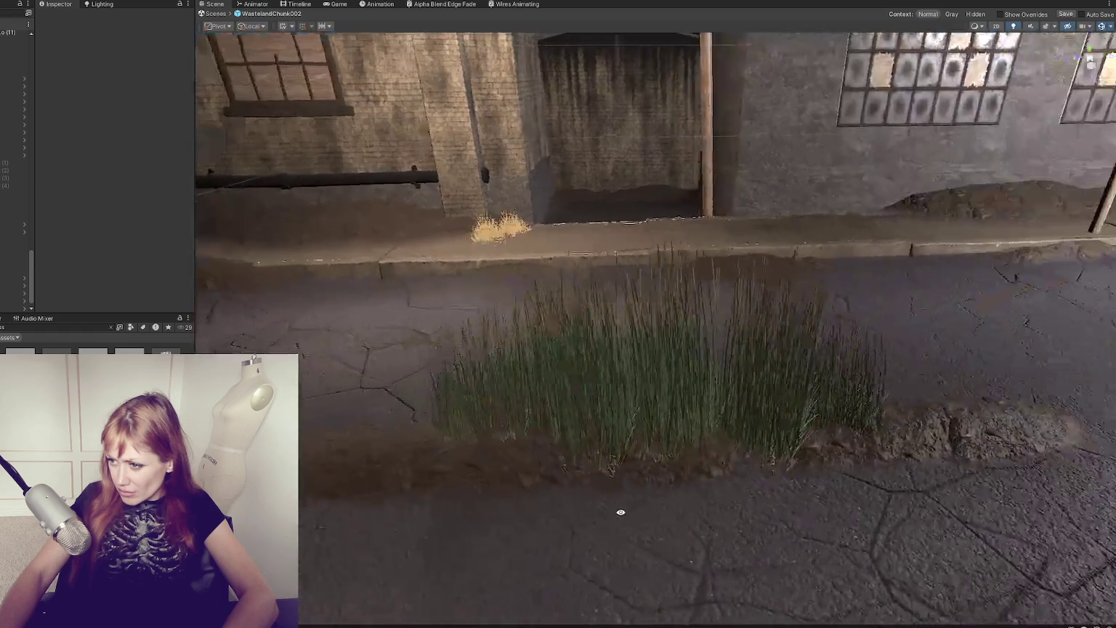
scroll(621, 512, "down", 3)
Step: Check the tall grass clumps from a new angle, framing the central-strip clump
left_click(695, 443)
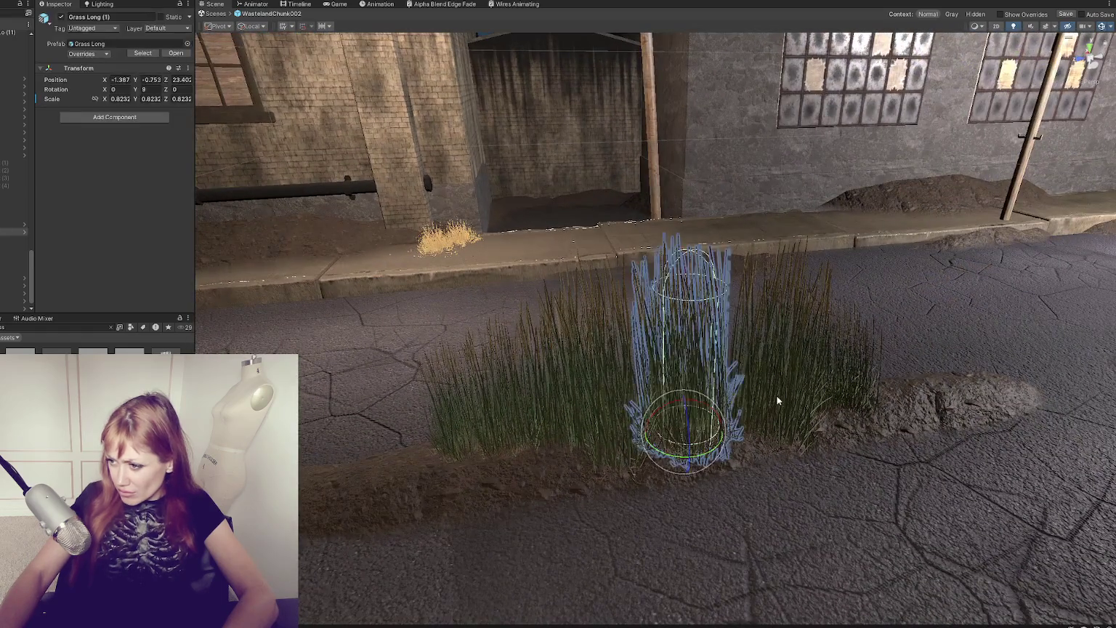
left_click(780, 399)
left_click(843, 394, "shift")
left_click(820, 412)
mouse_move(820, 412)
left_mouse_down()
mouse_move(704, 489)
mouse_move(663, 458)
left_mouse_up()
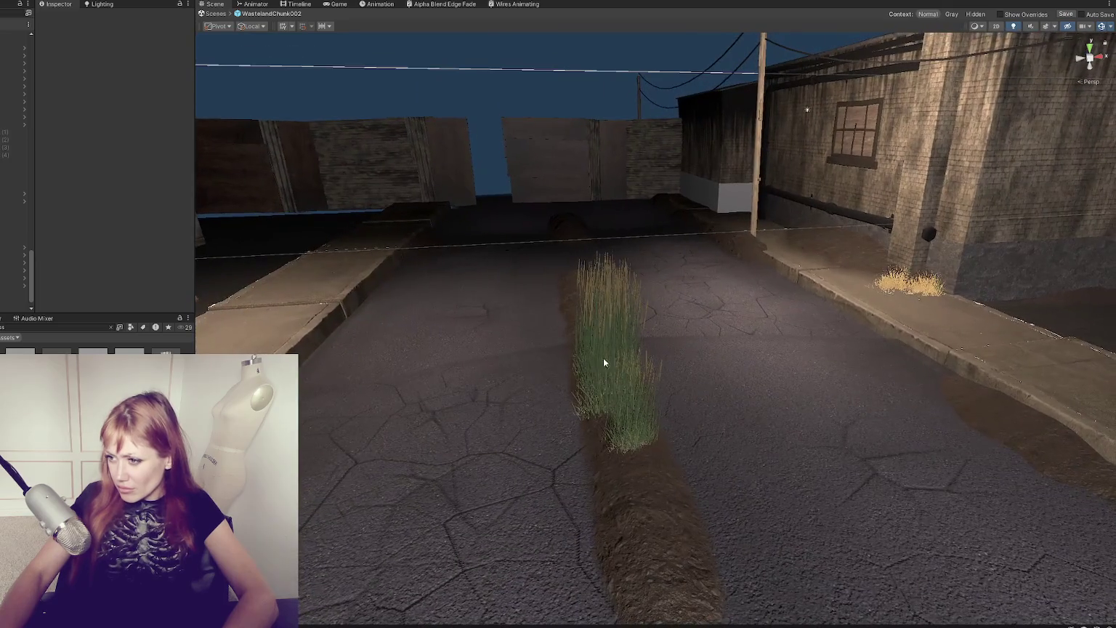
left_click(607, 374)
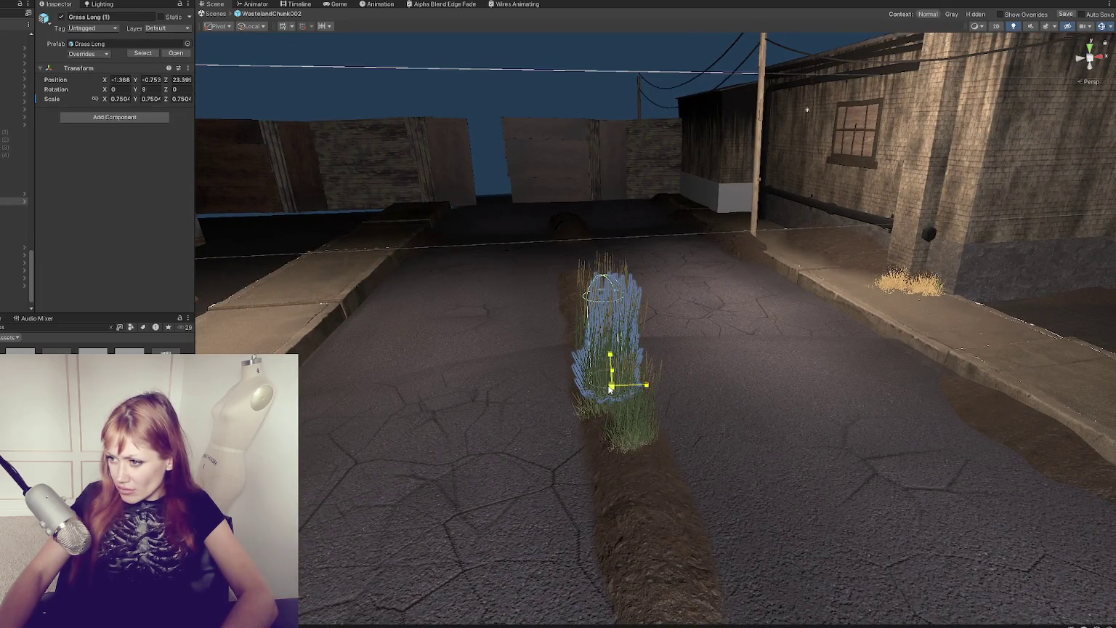
key("f")
Step: Nudge another grass clump along the strip, then view down the street
left_click(601, 412)
left_click(631, 393)
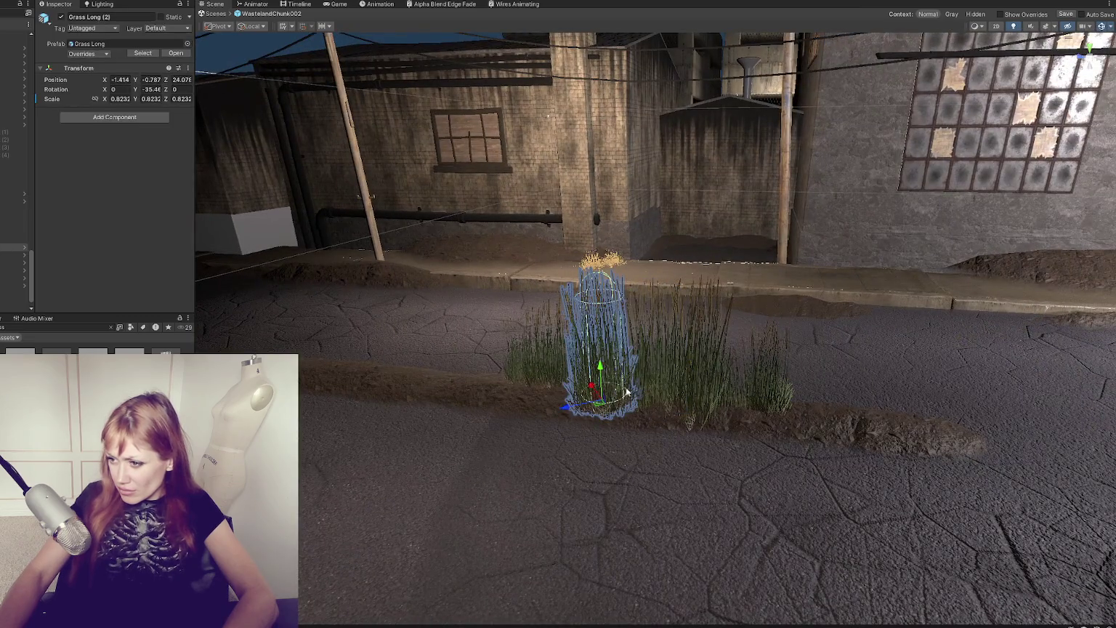
left_click_drag(569, 408, 583, 394)
left_click(592, 388)
key("f")
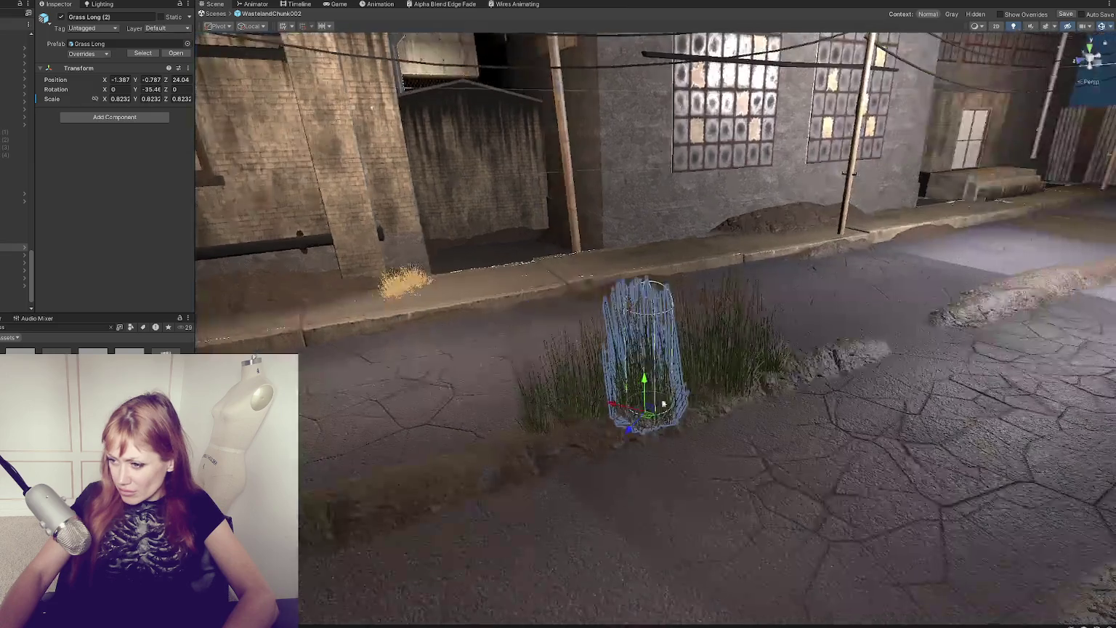
left_click(606, 402)
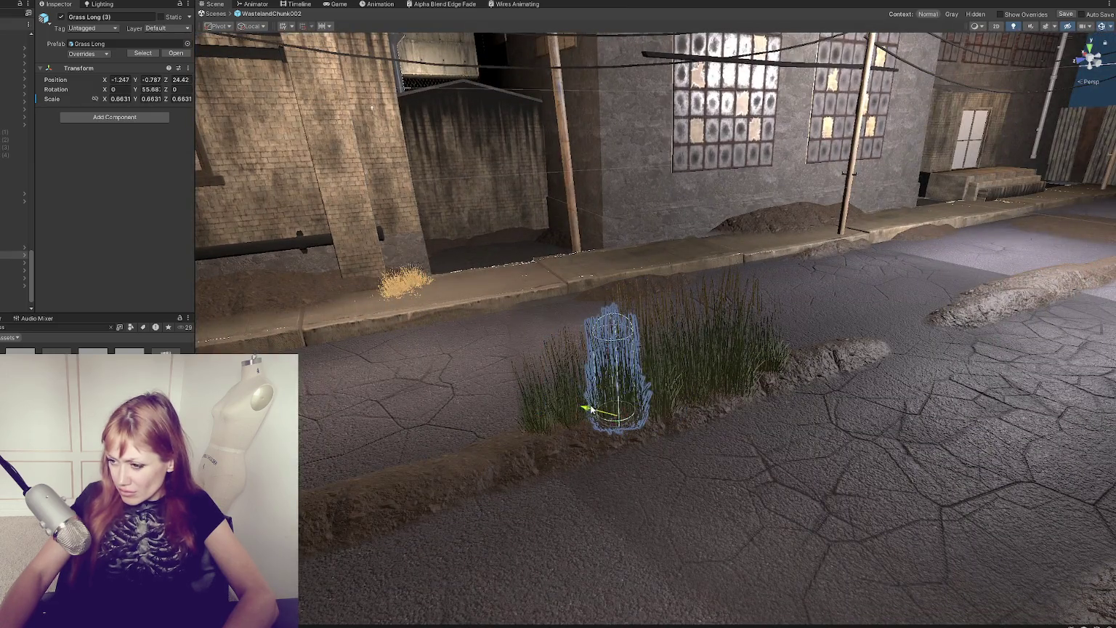
left_click(341, 473)
mouse_move(342, 474)
left_mouse_down()
mouse_move(382, 465)
mouse_move(325, 468)
left_mouse_up()
left_click(917, 277)
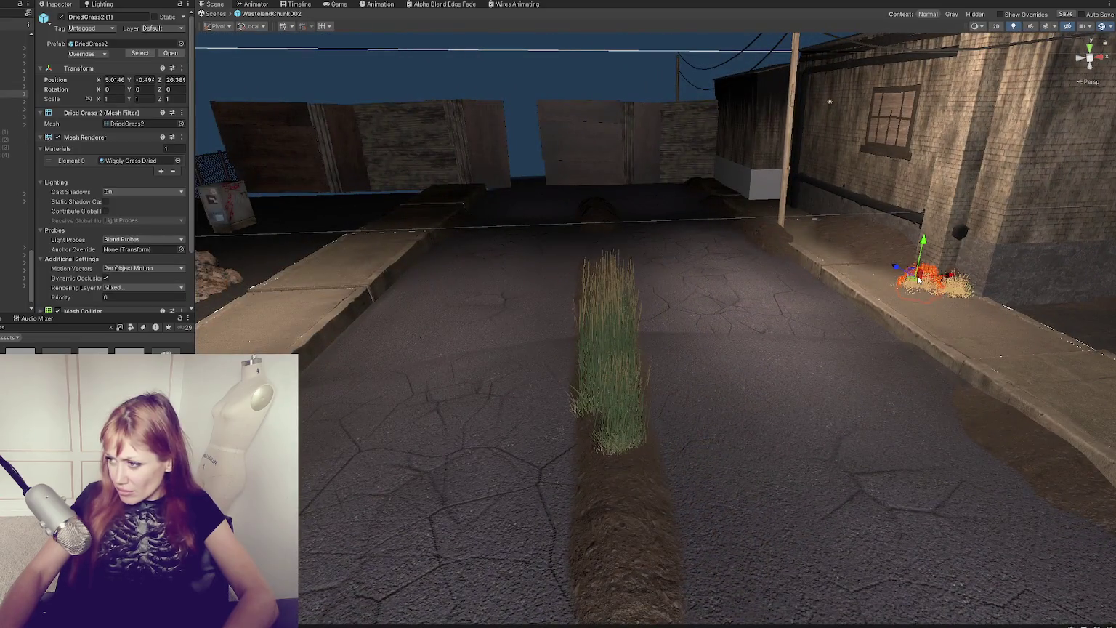
Step: Move the sidewalk dried grass clump onto the central strip and duplicate it twice
left_click_drag(961, 280, 600, 295)
key("f")
mouse_move(471, 317)
left_mouse_down()
mouse_move(744, 448)
mouse_move(749, 405)
mouse_move(694, 418)
mouse_move(666, 395)
mouse_move(714, 397)
mouse_move(768, 476)
mouse_move(822, 464)
mouse_move(814, 357)
mouse_move(658, 334)
mouse_move(702, 358)
mouse_move(80, 268)
left_mouse_up()
key("w")
key("ctrl+d")
key("e")
key("ctrl+d")
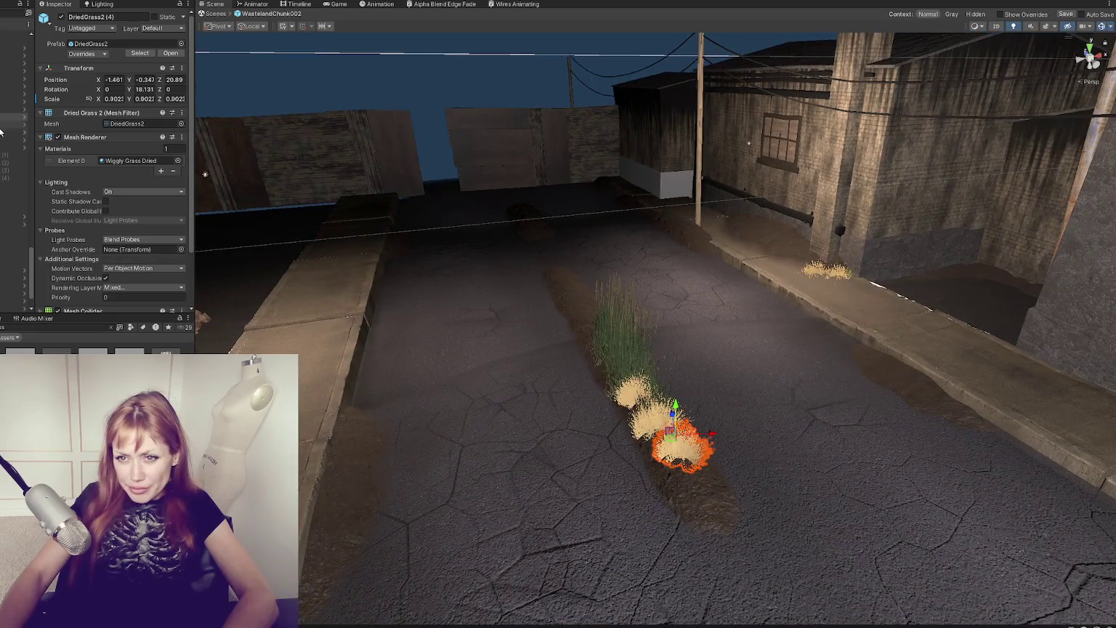
Step: Delete the overlapping long grass clumps from the central strip
left_click(14, 114, "ctrl")
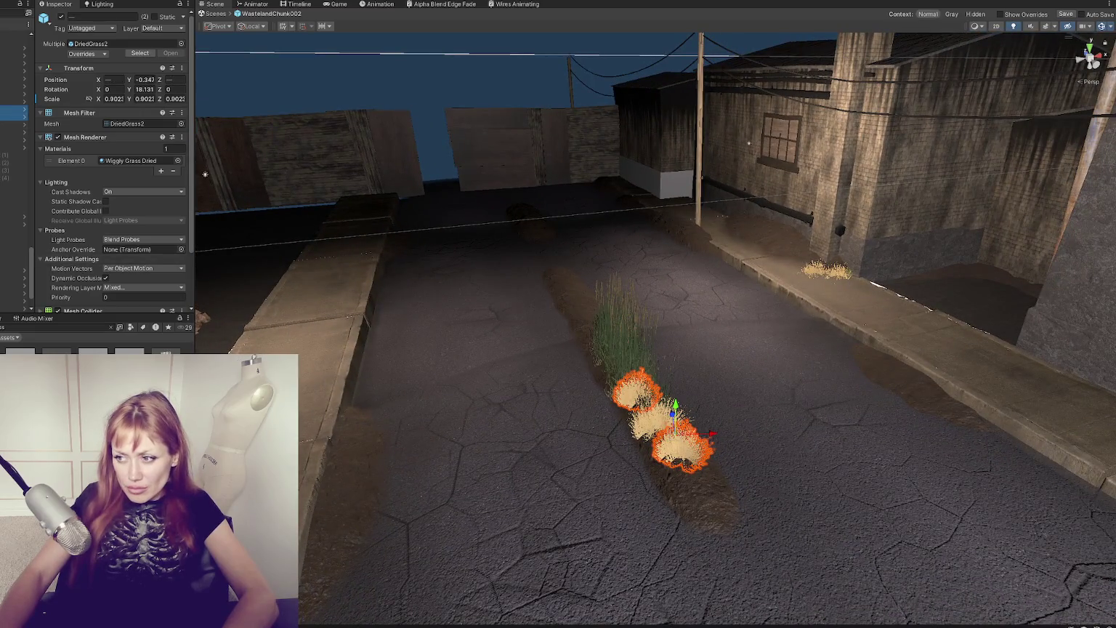
left_click(205, 174)
mouse_move(205, 174)
left_mouse_down()
mouse_move(677, 210)
mouse_move(912, 337)
mouse_move(773, 298)
mouse_move(641, 324)
left_mouse_up()
left_click(636, 327)
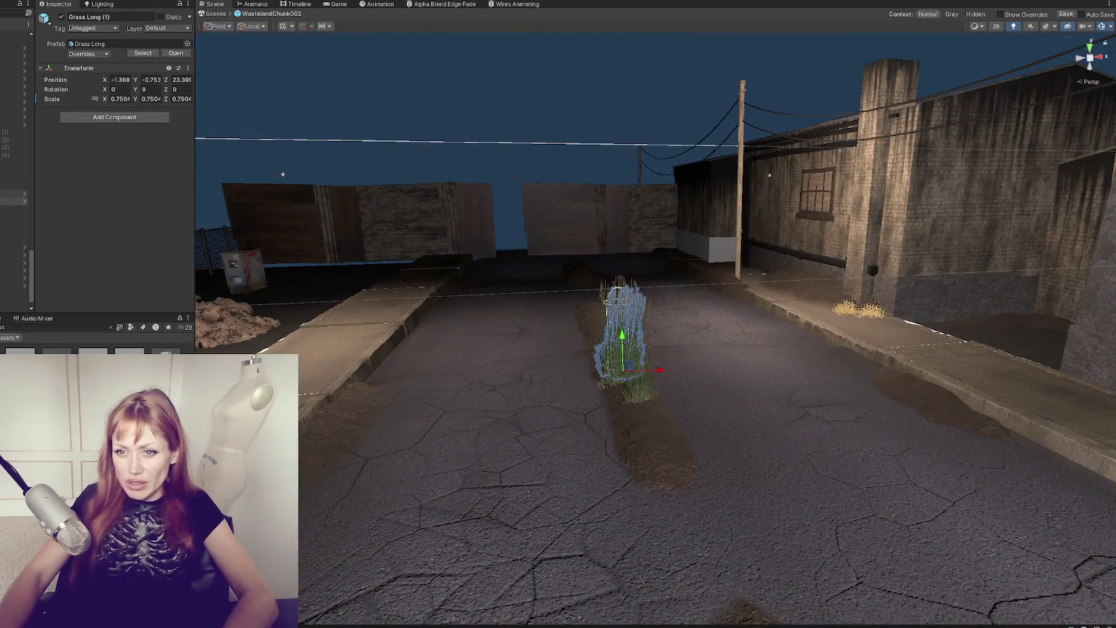
left_click(624, 341)
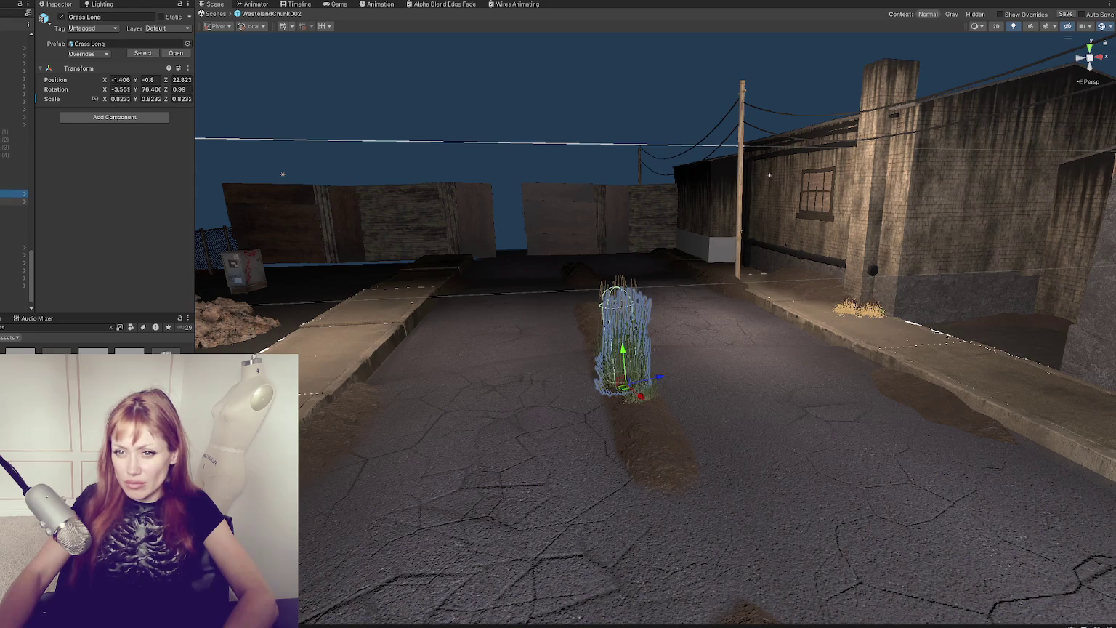
key("Delete")
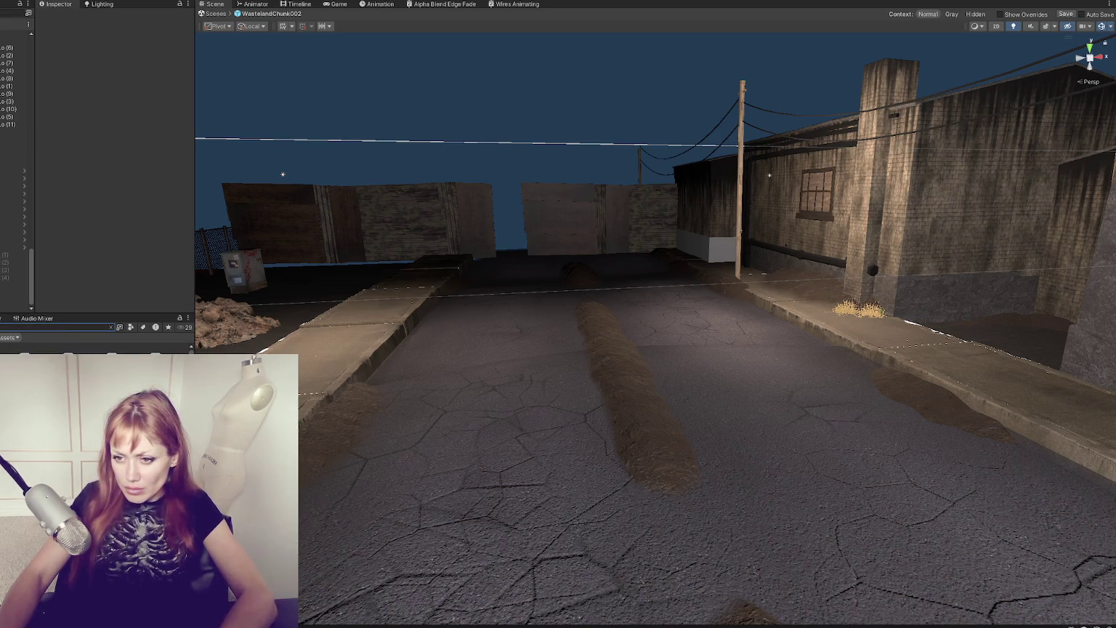
Step: Place a grass bush on the dirt strip, undoing an extra Long Dry Grass clump
left_click(131, 328)
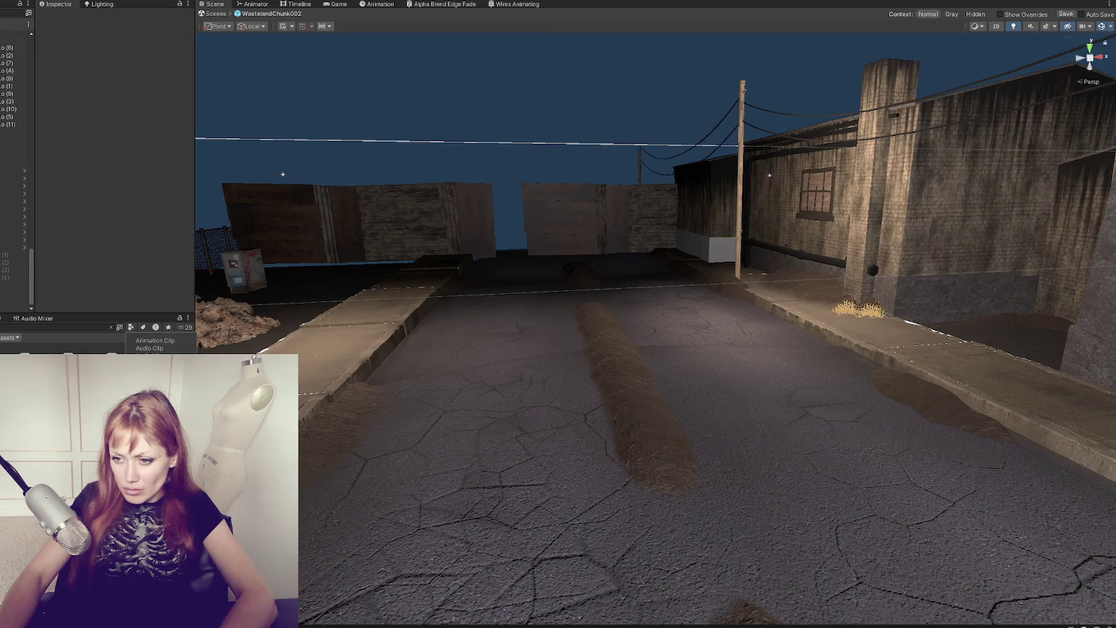
left_click(74, 351)
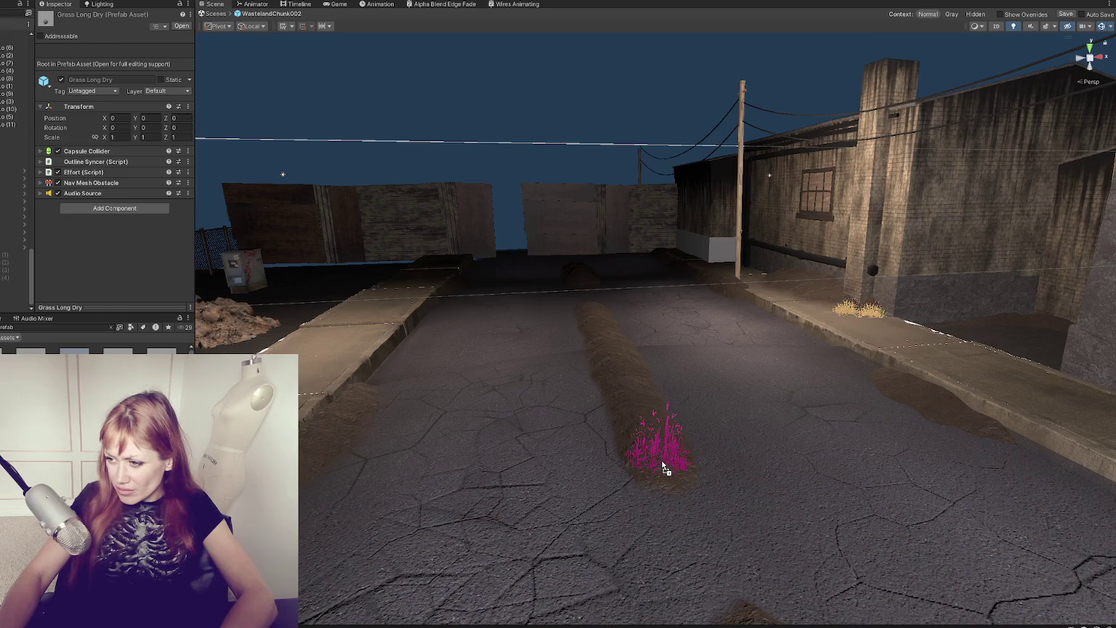
left_click_drag(663, 468, 662, 467)
mouse_move(116, 351)
left_mouse_down()
mouse_move(661, 445)
mouse_move(642, 440)
left_mouse_up()
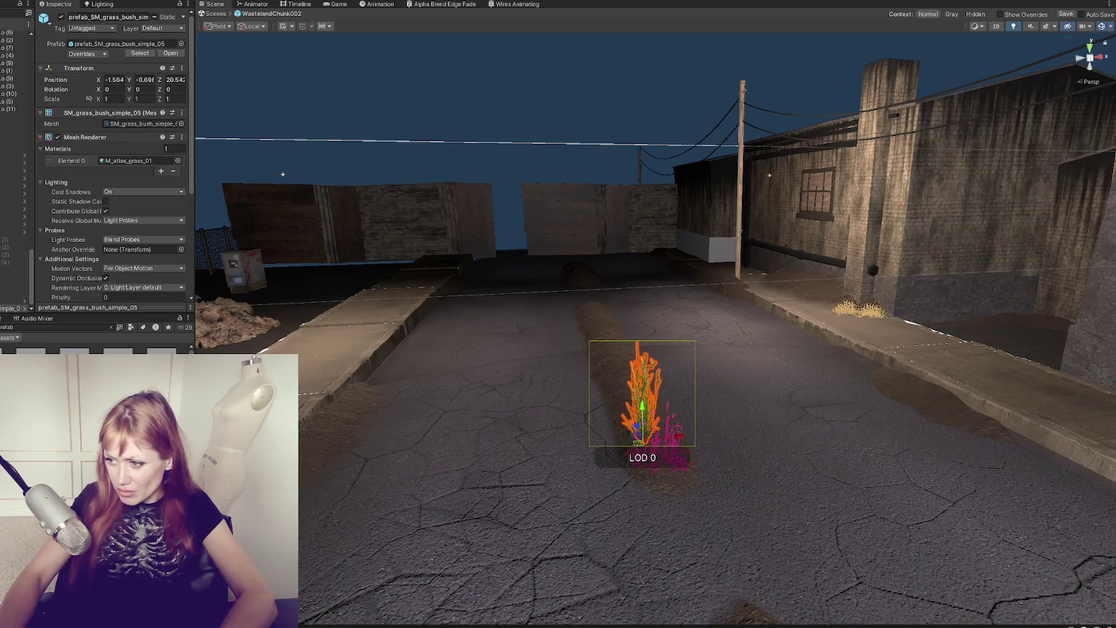
mouse_move(117, 351)
left_mouse_down()
mouse_move(473, 386)
mouse_move(590, 373)
left_mouse_up()
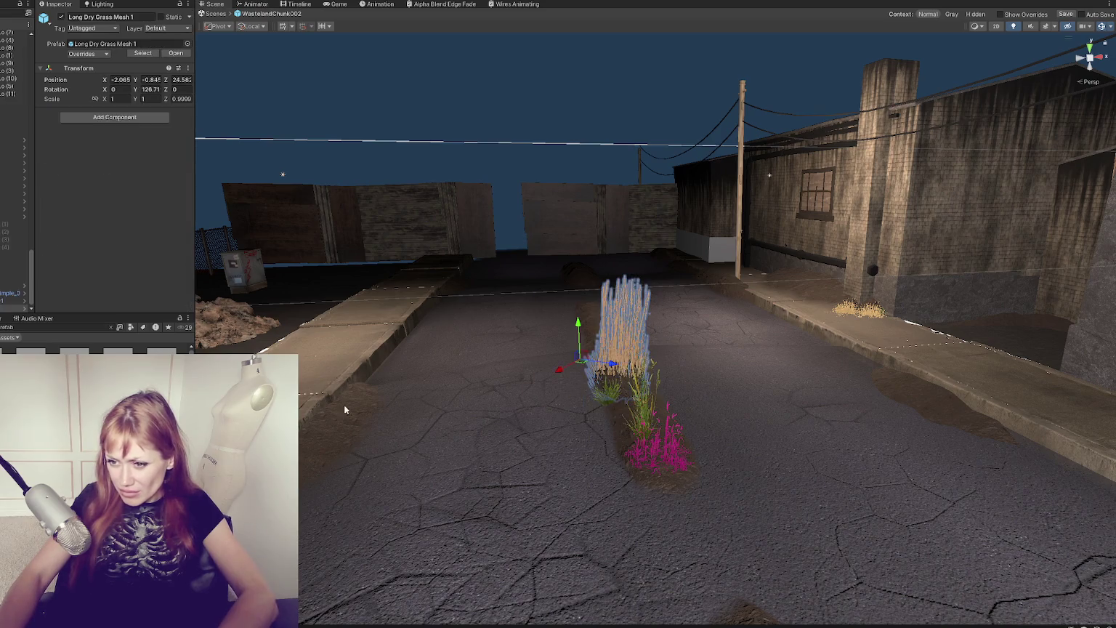
key("ctrl+z")
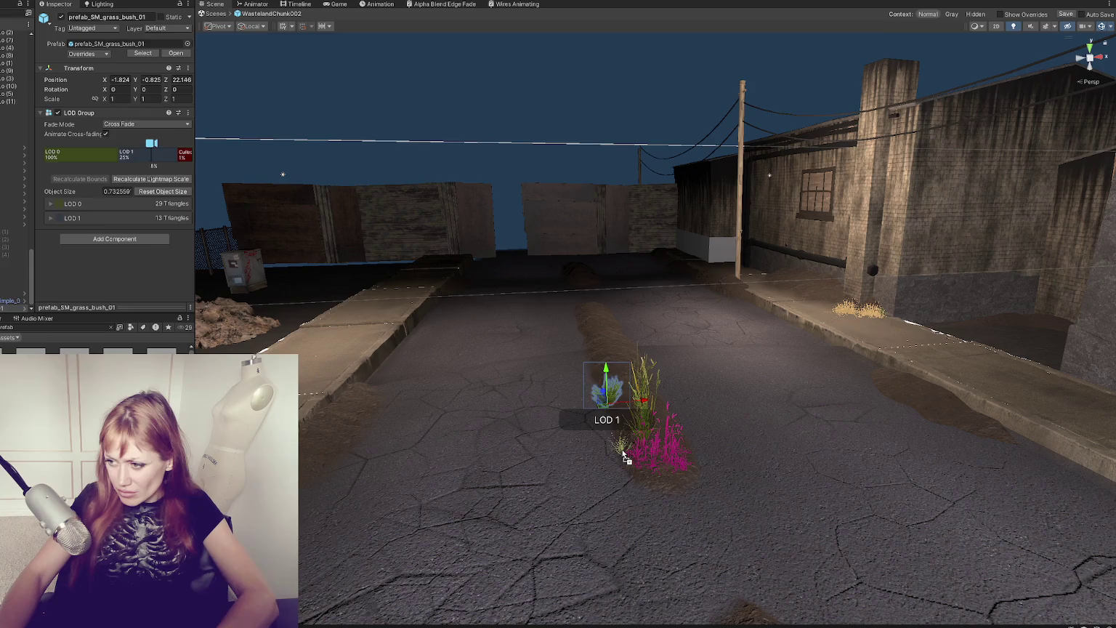
Step: Place a fern prefab on the dirt strip
left_click(624, 456)
left_click(671, 453)
scroll(176, 194, "down", 10)
scroll(167, 212, "down", 6)
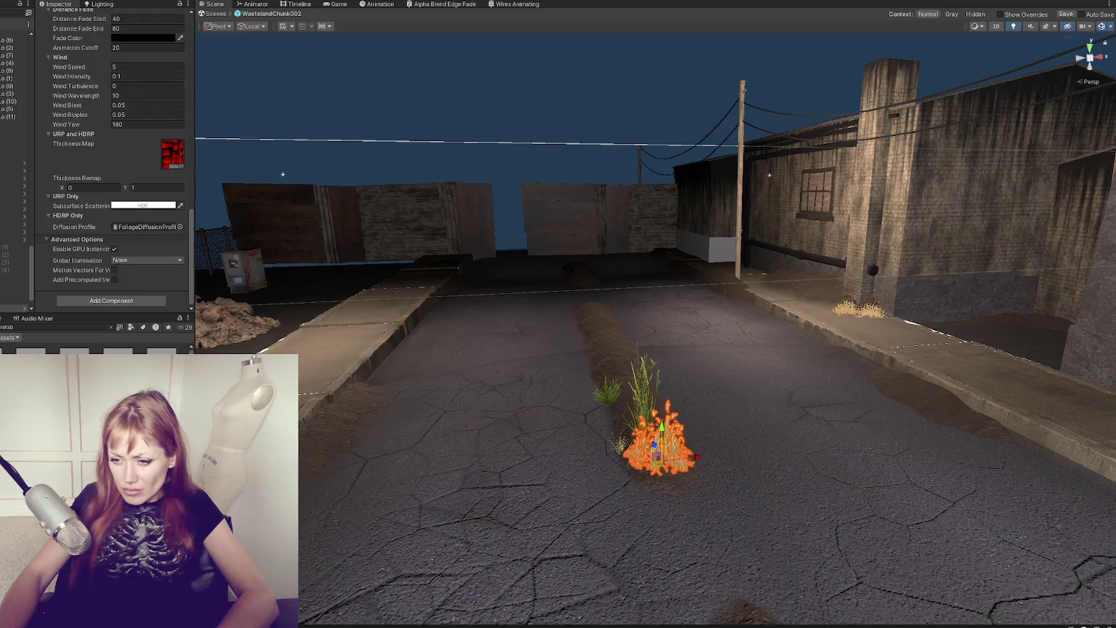
left_click(611, 431)
mouse_move(170, 352)
left_mouse_down()
mouse_move(598, 424)
mouse_move(611, 478)
mouse_move(661, 494)
left_mouse_up()
Step: Assign the Leaves diffusion profile to the fern material
scroll(133, 266, "down", 1)
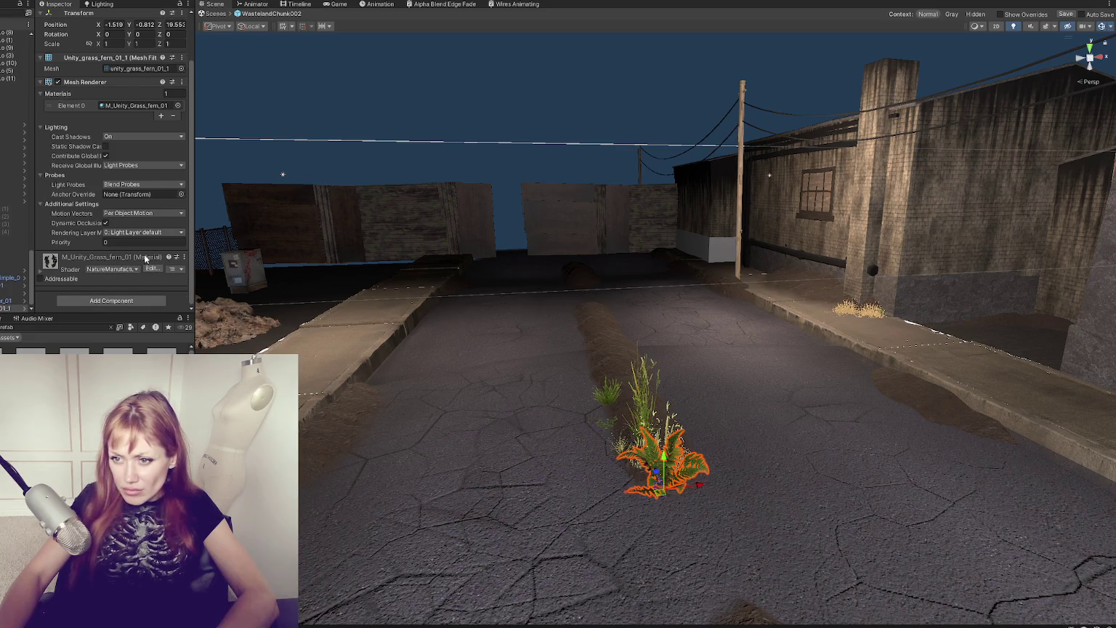
left_click(136, 257)
scroll(160, 240, "down", 10)
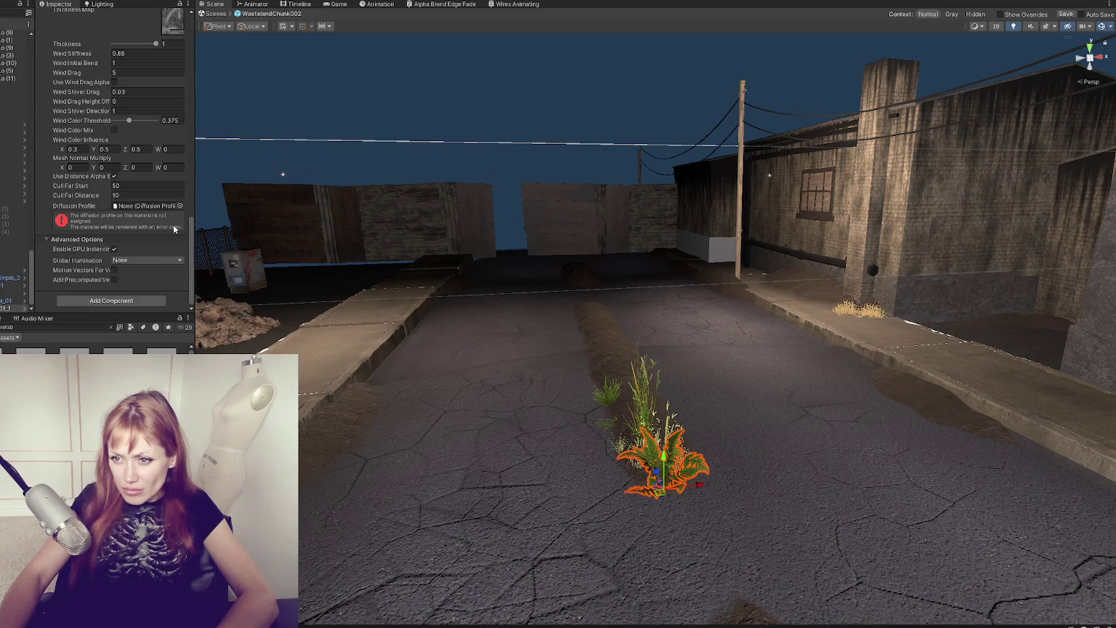
left_click(180, 206)
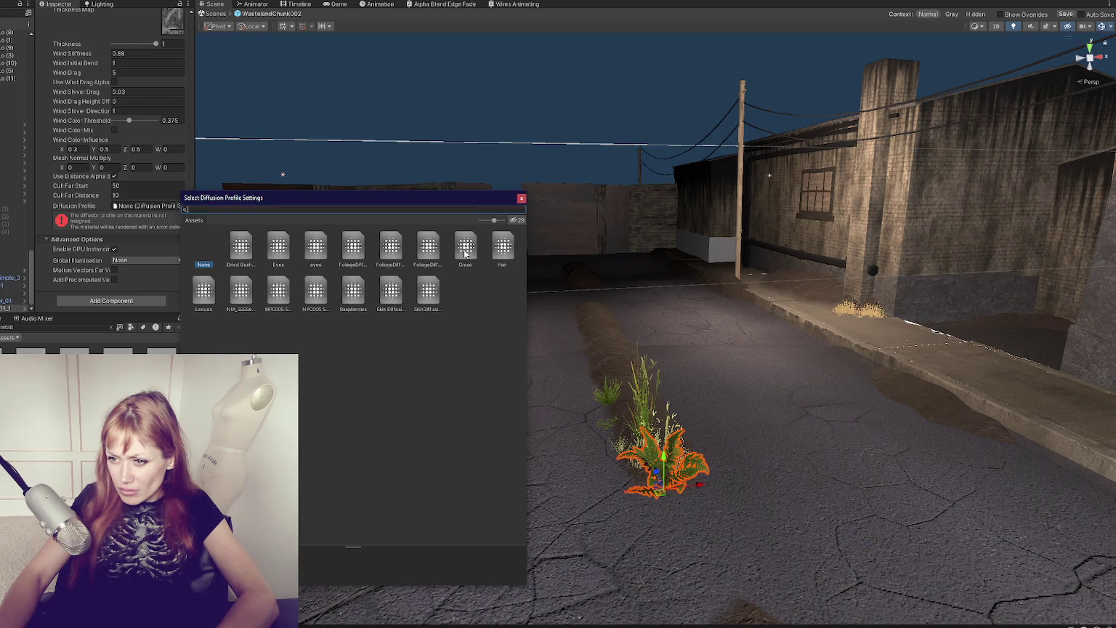
double_click(218, 295)
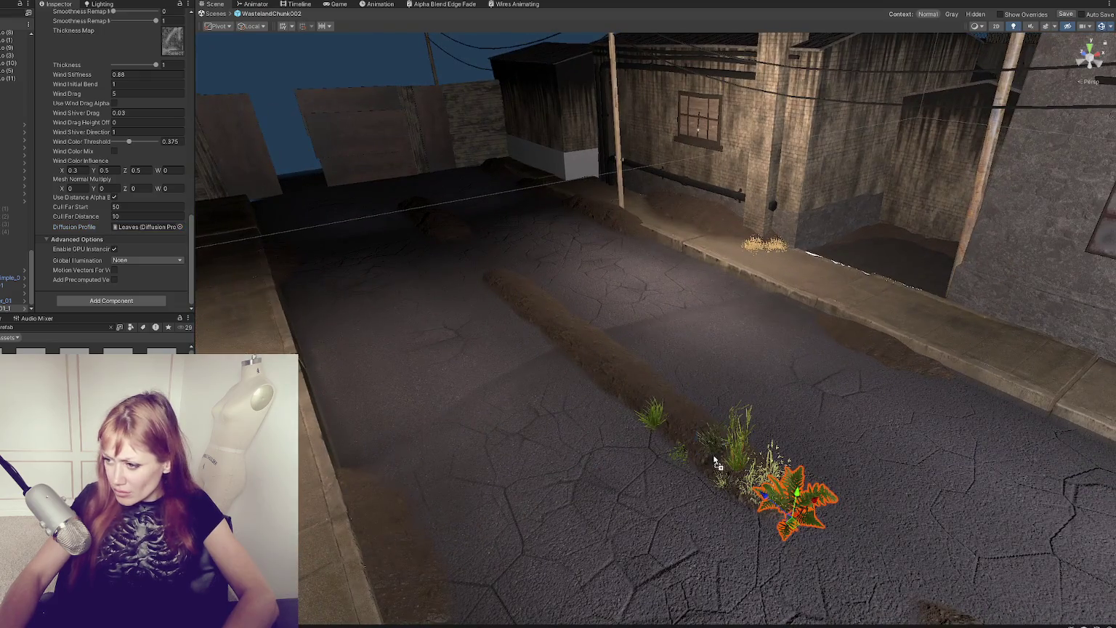
Step: Move the fern up the strip, duplicate it, and tilt and separate the copy
left_click(716, 463)
left_click(802, 511)
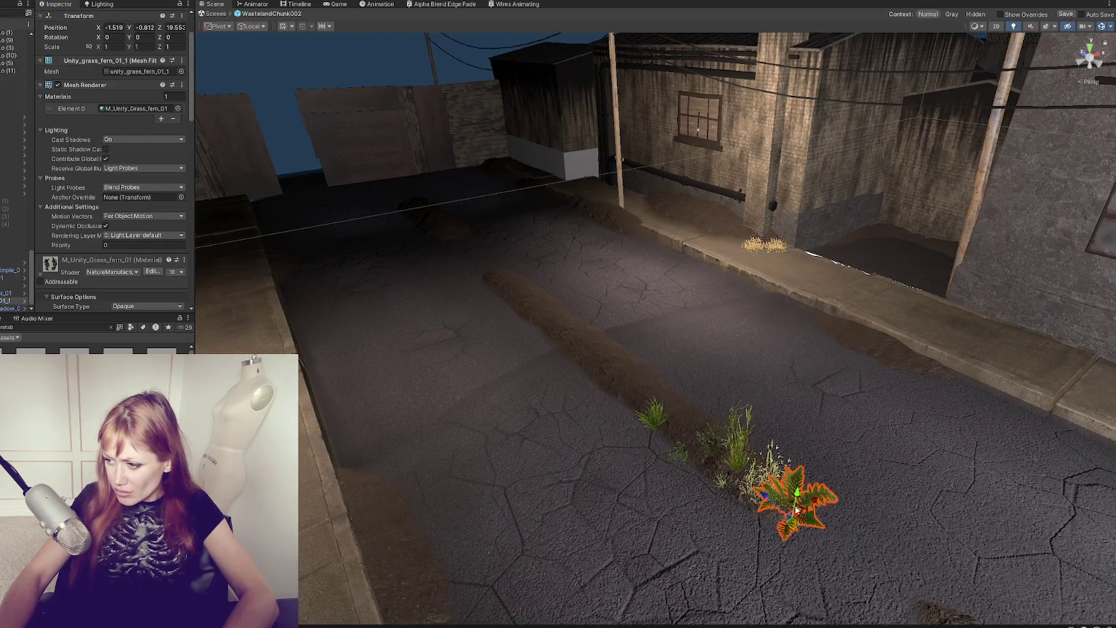
mouse_move(772, 496)
left_mouse_down()
mouse_move(693, 450)
mouse_move(578, 347)
mouse_move(612, 361)
mouse_move(500, 539)
mouse_move(356, 527)
left_mouse_up()
key("ctrl+d")
key("f")
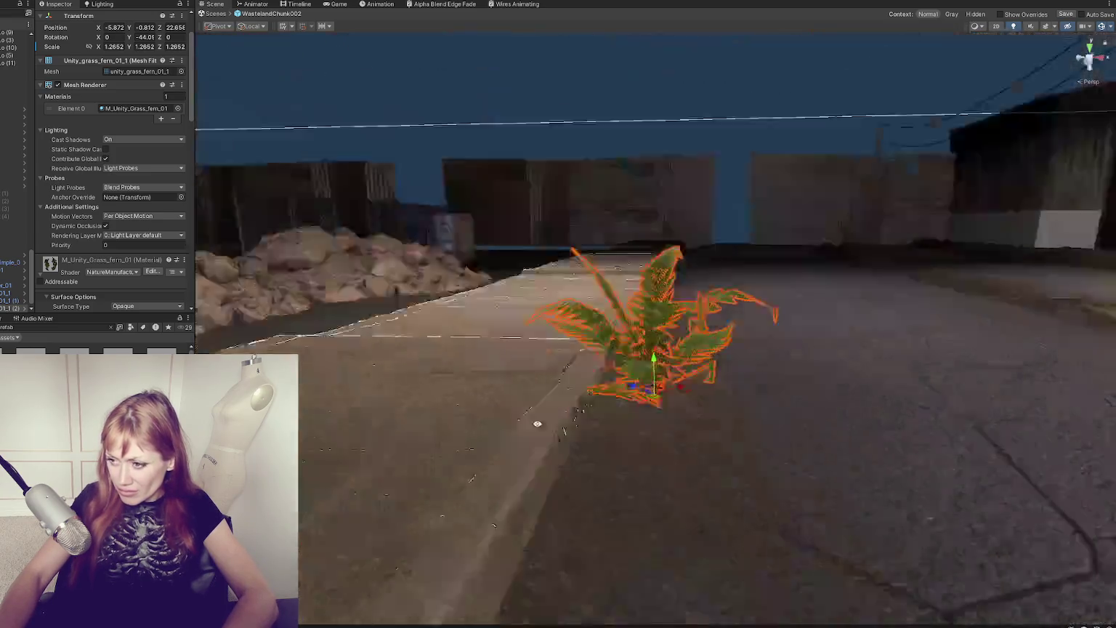
left_click_drag(681, 366, 672, 396)
scroll(785, 370, "down", 3)
mouse_move(786, 370)
left_mouse_down()
mouse_move(698, 380)
mouse_move(610, 329)
mouse_move(478, 406)
left_mouse_up()
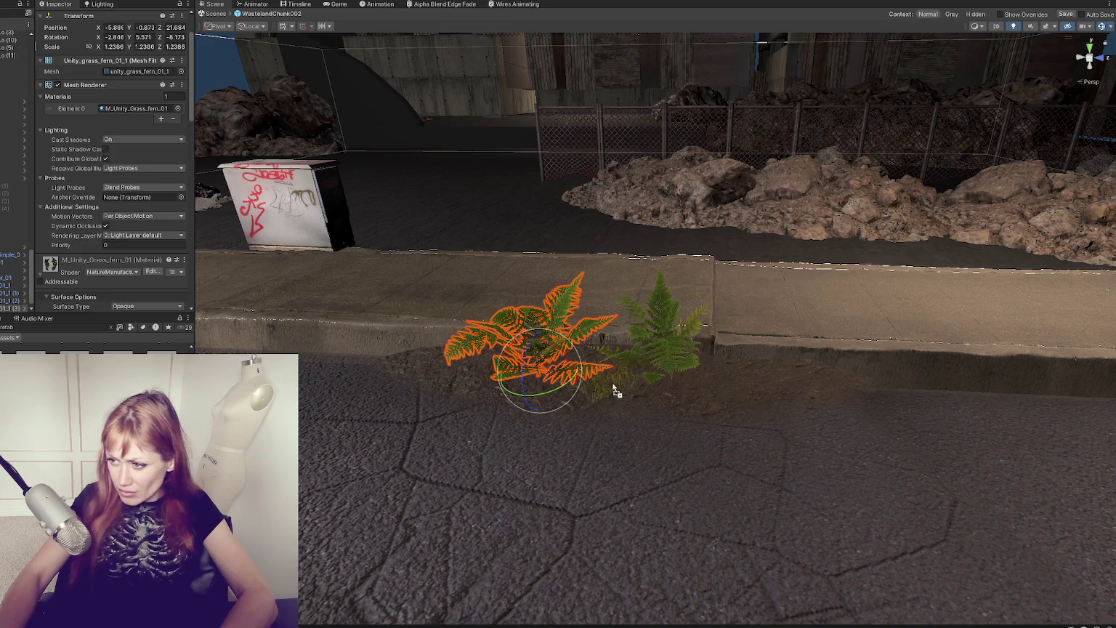
left_click(643, 377)
Step: Duplicate a small grass clump to the right and raise another clump slightly
key("ctrl+d")
left_click_drag(738, 386, 738, 380)
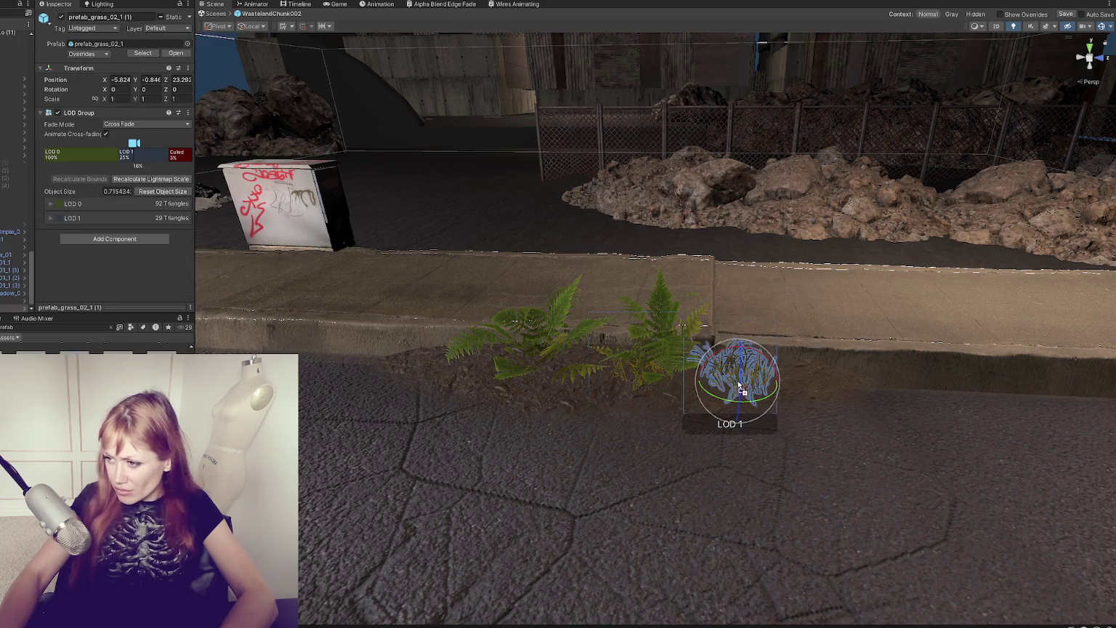
left_click(496, 373)
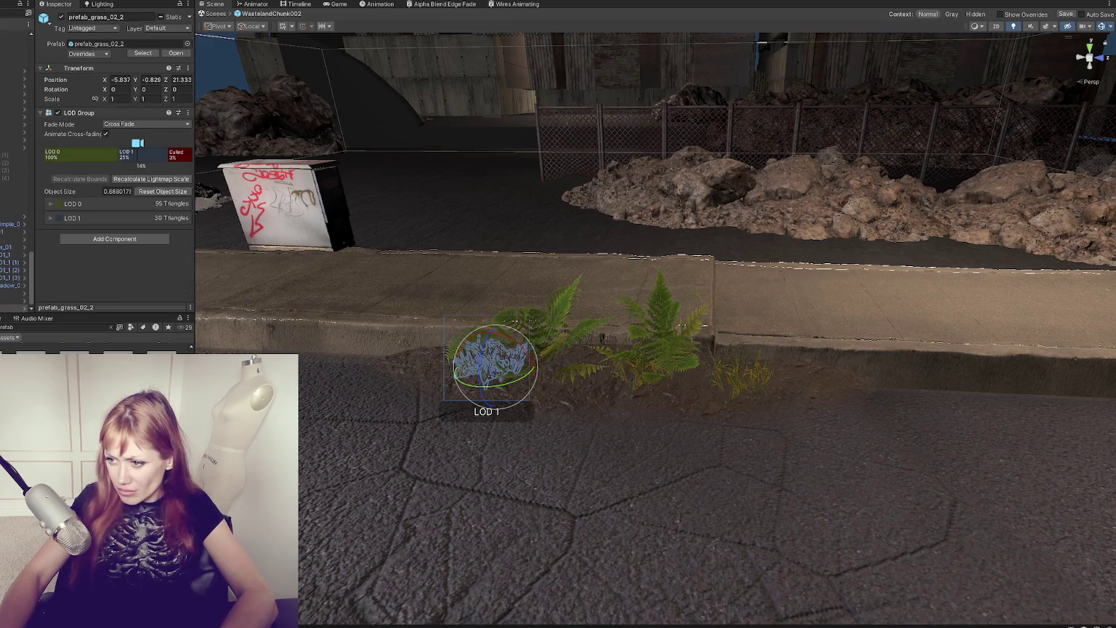
left_click(556, 378)
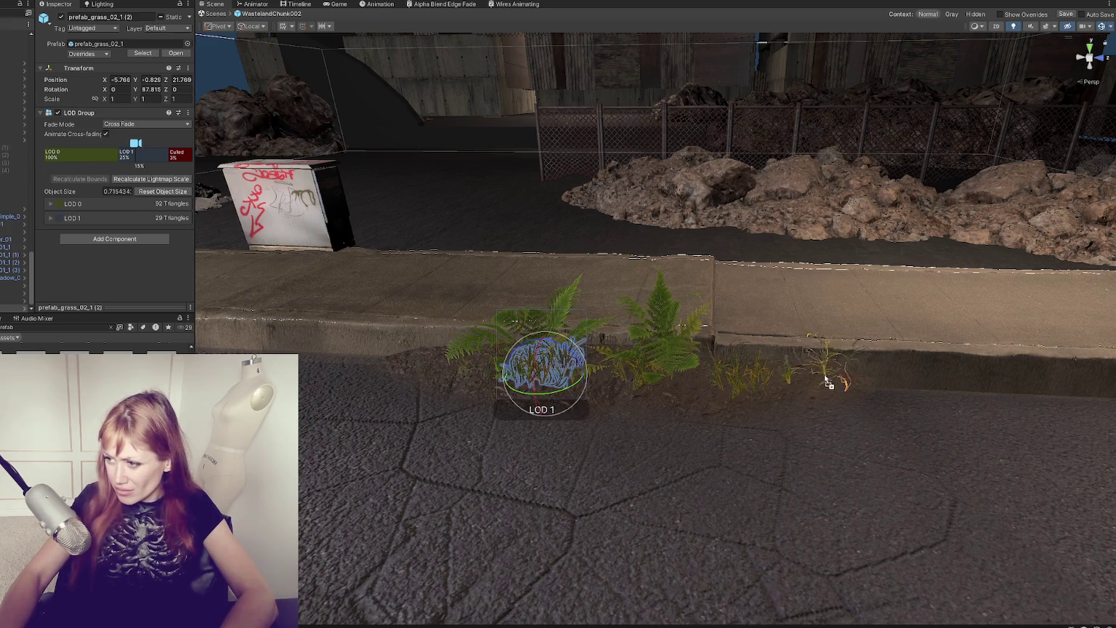
left_click(818, 374)
left_click_drag(812, 367, 815, 363)
Step: Add prefab_SM_grass_bush_01 bushes beside the ferns and settle one into the soil
mouse_move(146, 472)
left_mouse_down()
mouse_move(705, 391)
mouse_move(701, 399)
left_mouse_up()
left_click_drag(145, 472, 476, 363)
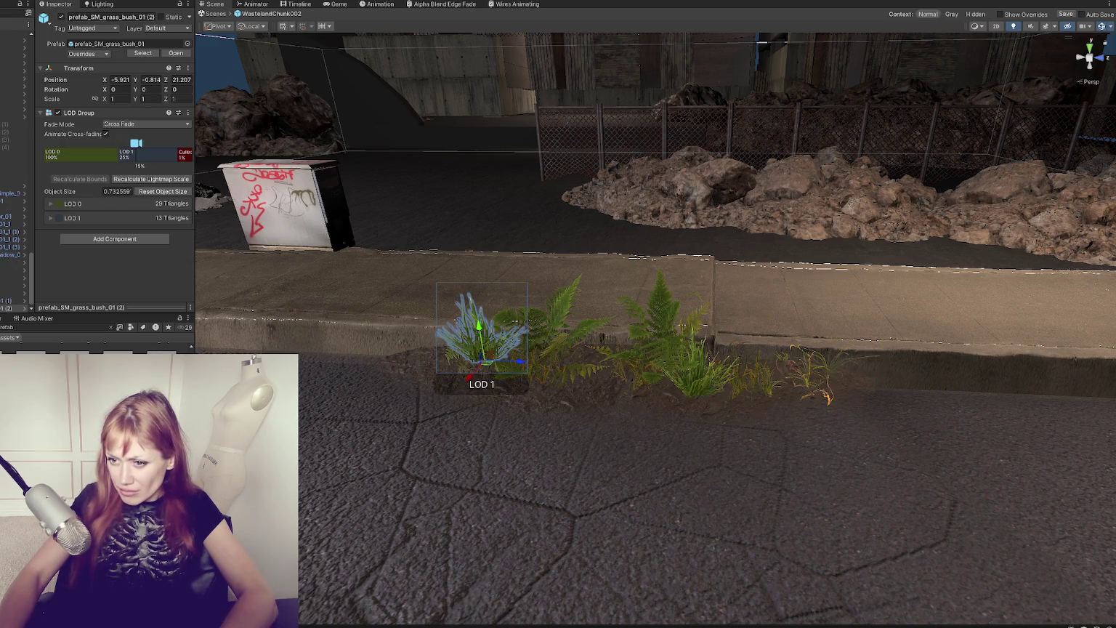
left_click(382, 349)
left_click_drag(382, 343, 384, 340)
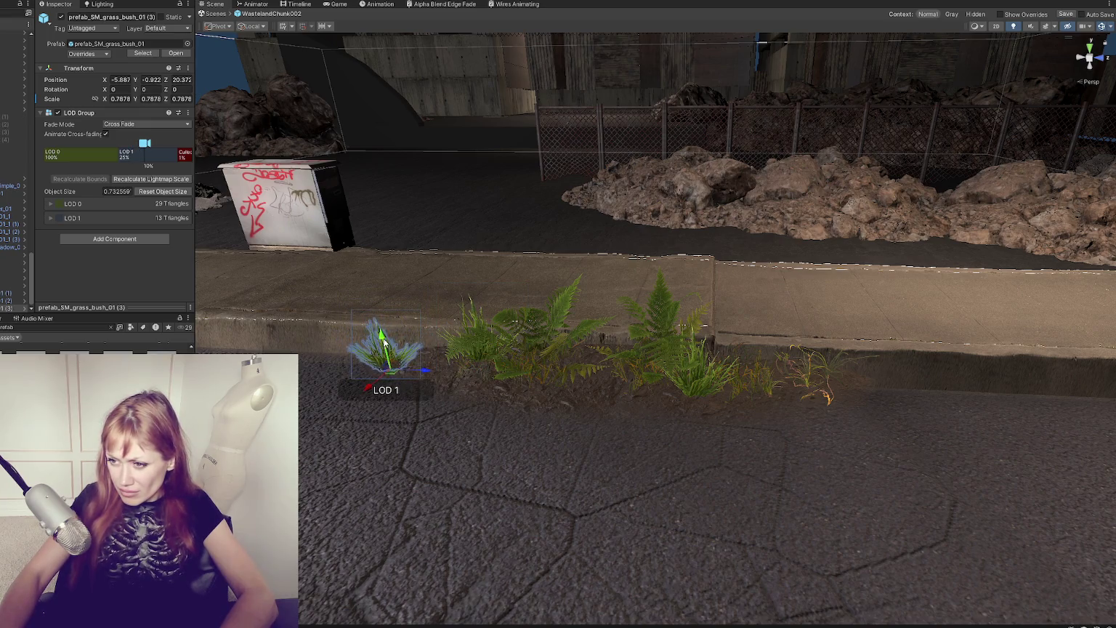
mouse_move(368, 388)
left_mouse_down()
mouse_move(700, 415)
mouse_move(949, 473)
mouse_move(980, 411)
mouse_move(802, 385)
mouse_move(732, 360)
mouse_move(727, 349)
mouse_move(755, 332)
left_mouse_up()
Step: Move a grass plant further up the central strip
left_click(755, 333)
key("f")
mouse_move(669, 291)
left_mouse_down()
mouse_move(486, 251)
mouse_move(501, 254)
left_mouse_up()
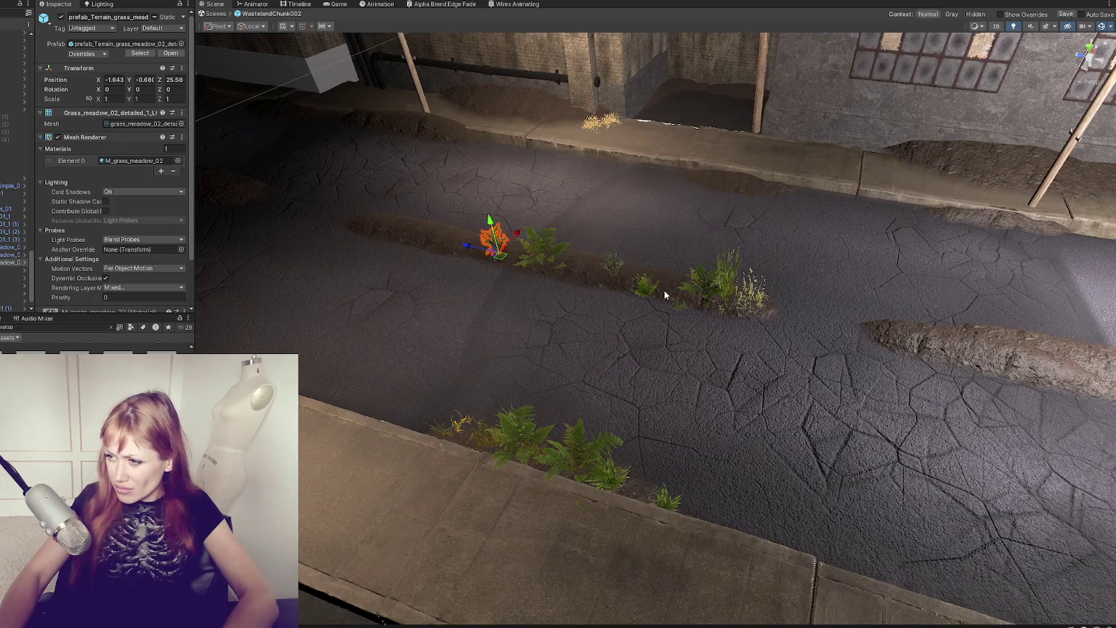
Step: Turn and shift the grass bush on the central strip
left_click(658, 291)
key("e")
mouse_move(647, 280)
left_mouse_down()
mouse_move(692, 272)
mouse_move(606, 249)
left_mouse_up()
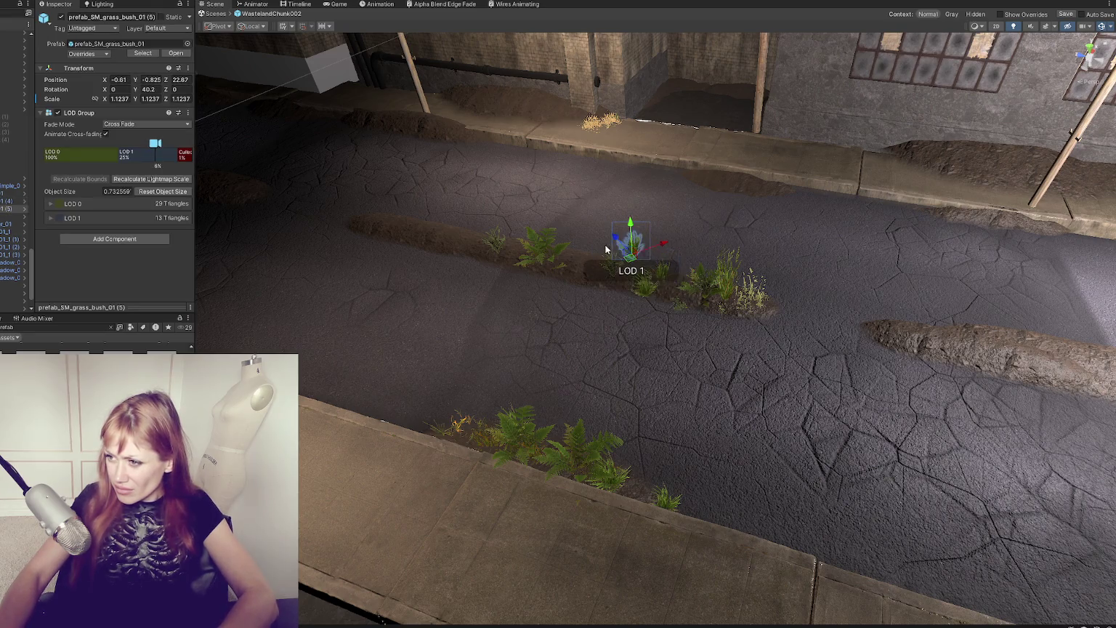
Step: Move the fern to the right and enlarge it
left_click(541, 249)
mouse_move(513, 260)
left_mouse_down()
mouse_move(586, 262)
mouse_move(587, 333)
left_mouse_up()
key("e")
key("f")
key("r")
left_click_drag(644, 404, 696, 395)
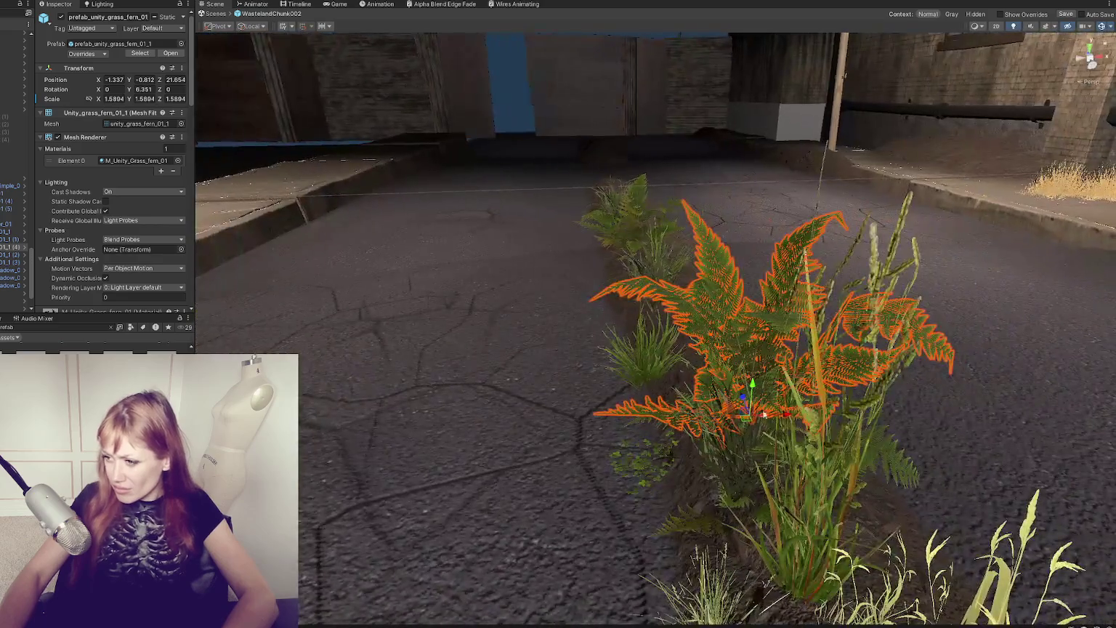
left_click_drag(764, 415, 737, 414)
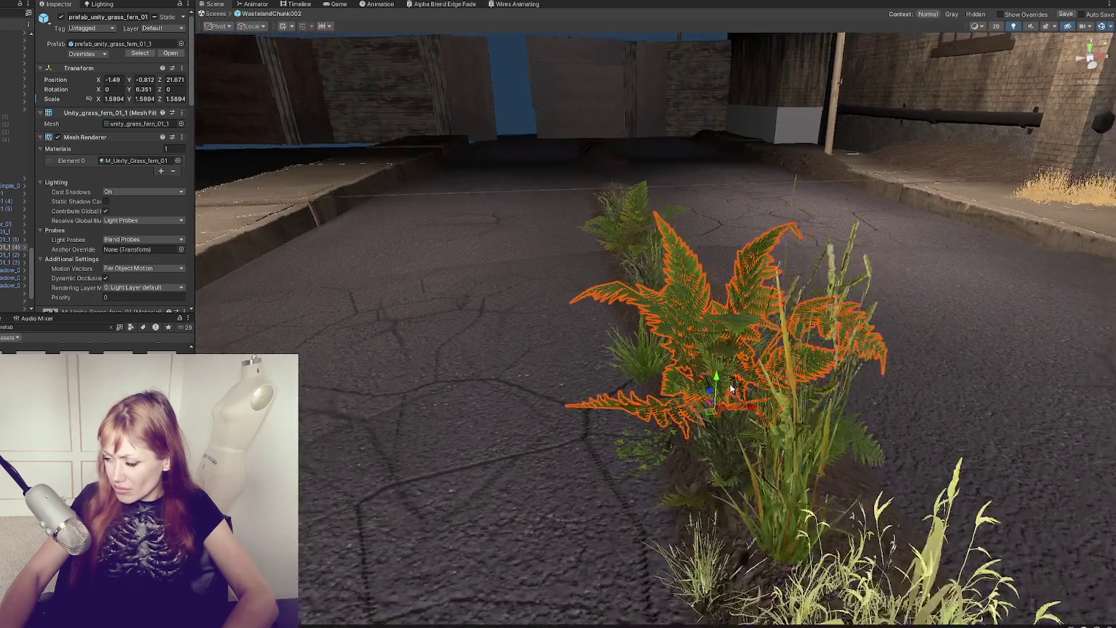
Step: Move the fern to the far end of the dirt strip, turned and slightly smaller
scroll(738, 414, "down", 5)
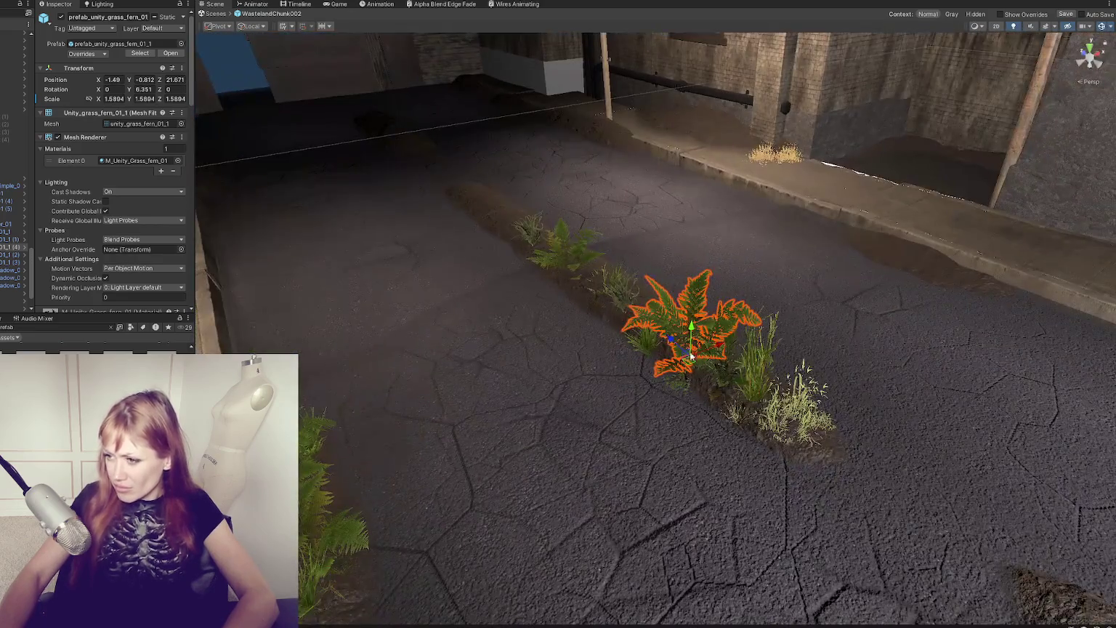
mouse_move(691, 356)
left_mouse_down()
mouse_move(505, 232)
mouse_move(497, 240)
left_mouse_up()
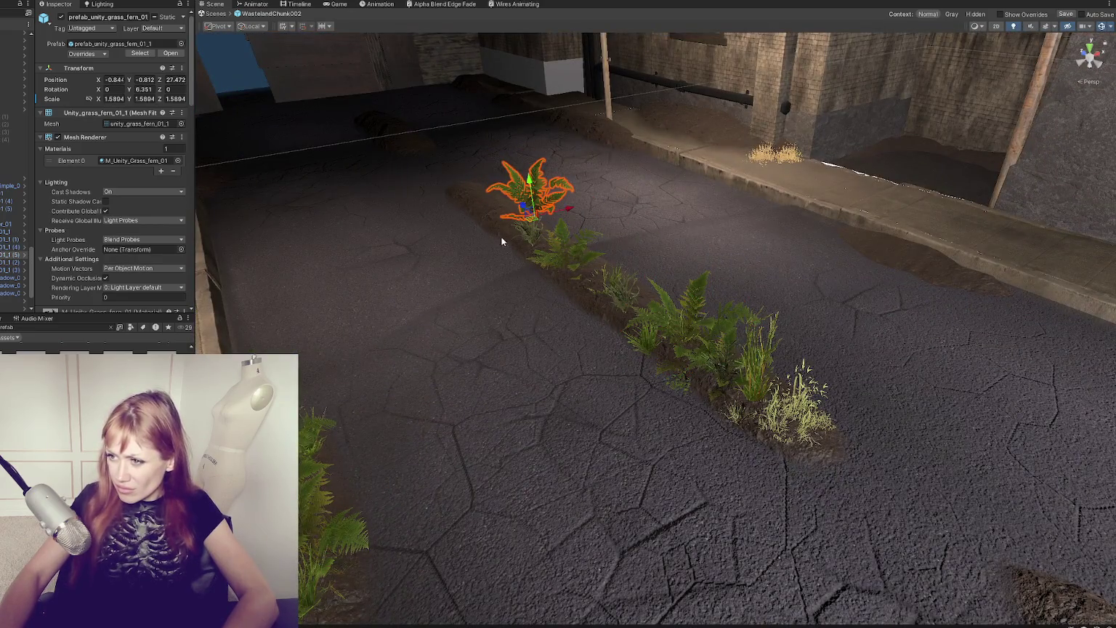
mouse_move(564, 210)
left_mouse_down()
mouse_move(508, 225)
mouse_move(506, 195)
left_mouse_up()
key("f")
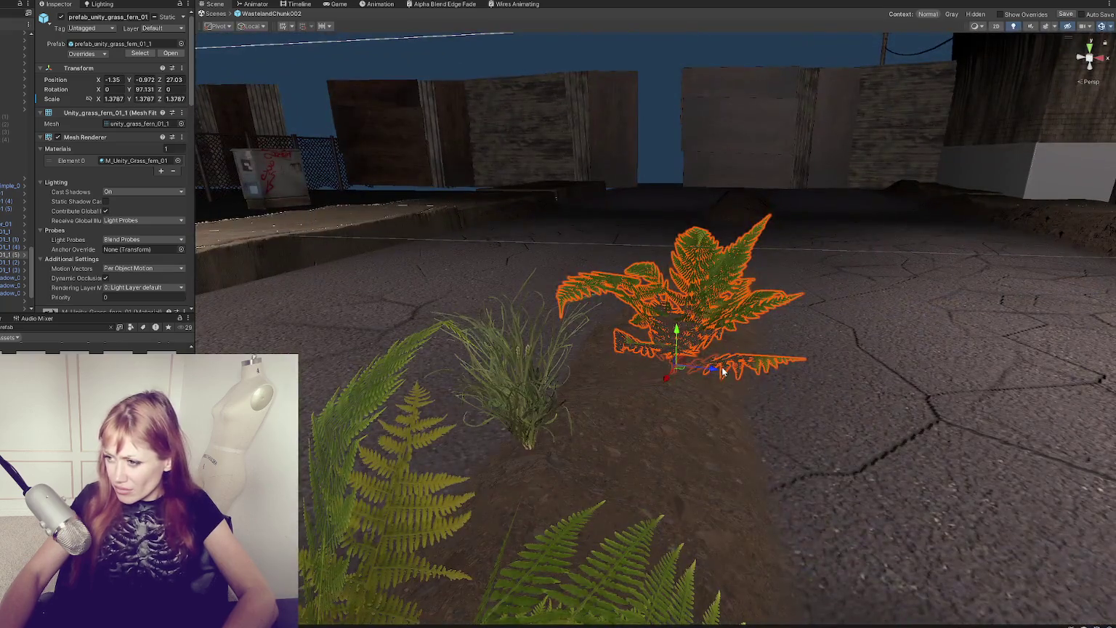
mouse_move(723, 372)
left_mouse_down()
mouse_move(665, 325)
mouse_move(665, 301)
mouse_move(665, 311)
left_mouse_up()
Step: Sink the meadow grass clump beside the fern lower into the soil
scroll(665, 312, "down", 3)
left_click(599, 375)
mouse_move(617, 367)
left_mouse_down()
mouse_move(490, 330)
mouse_move(494, 254)
mouse_move(530, 268)
mouse_move(531, 299)
mouse_move(543, 304)
mouse_move(531, 316)
mouse_move(499, 315)
mouse_move(558, 278)
mouse_move(567, 292)
mouse_move(564, 284)
mouse_move(578, 391)
mouse_move(613, 367)
mouse_move(582, 367)
left_mouse_up()
left_click(515, 333)
left_click(495, 254)
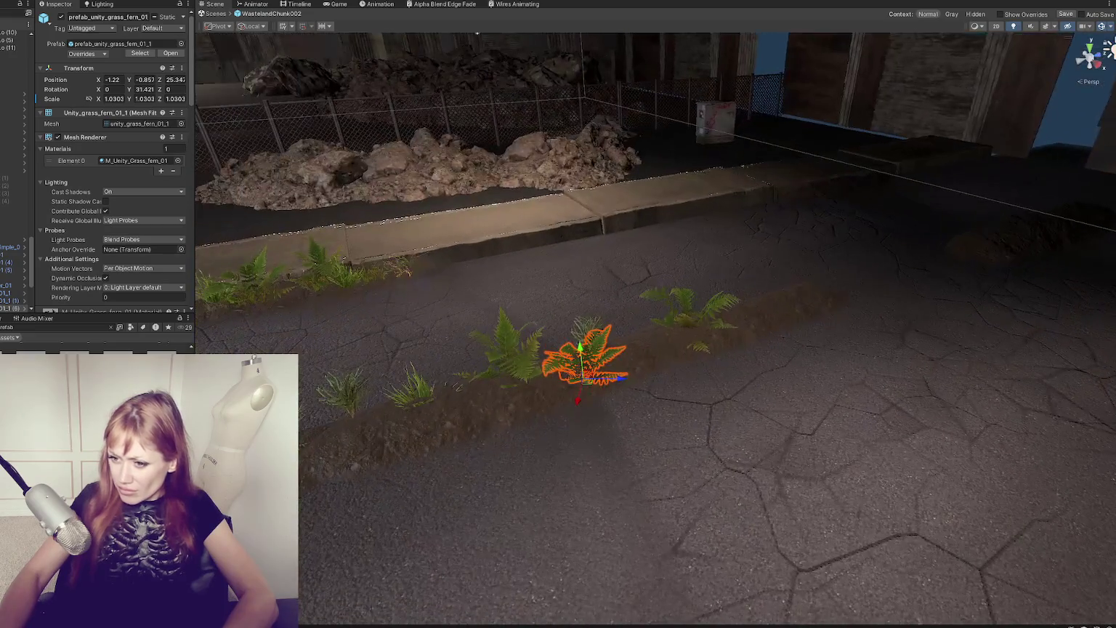
Step: Plant two ferns plus prefab_grass_02_1, prefab_grass_01_4 and prefab_grass_01_3 clumps in the strip
mouse_move(394, 419)
left_mouse_down()
mouse_move(429, 448)
mouse_move(418, 442)
left_mouse_up()
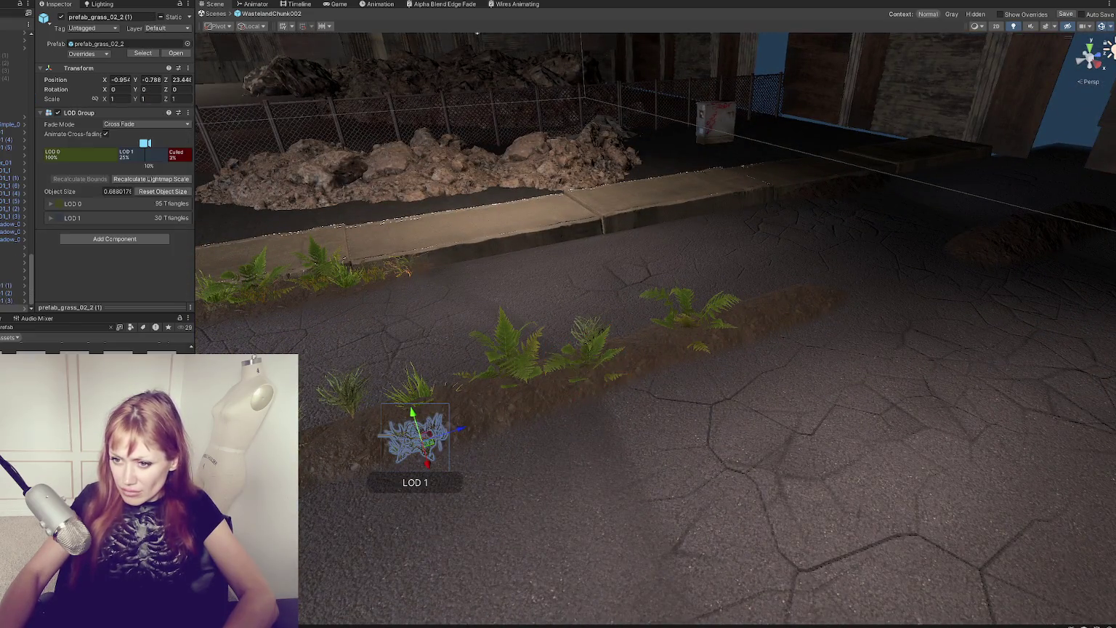
left_click(578, 390)
left_click_drag(552, 392, 557, 388)
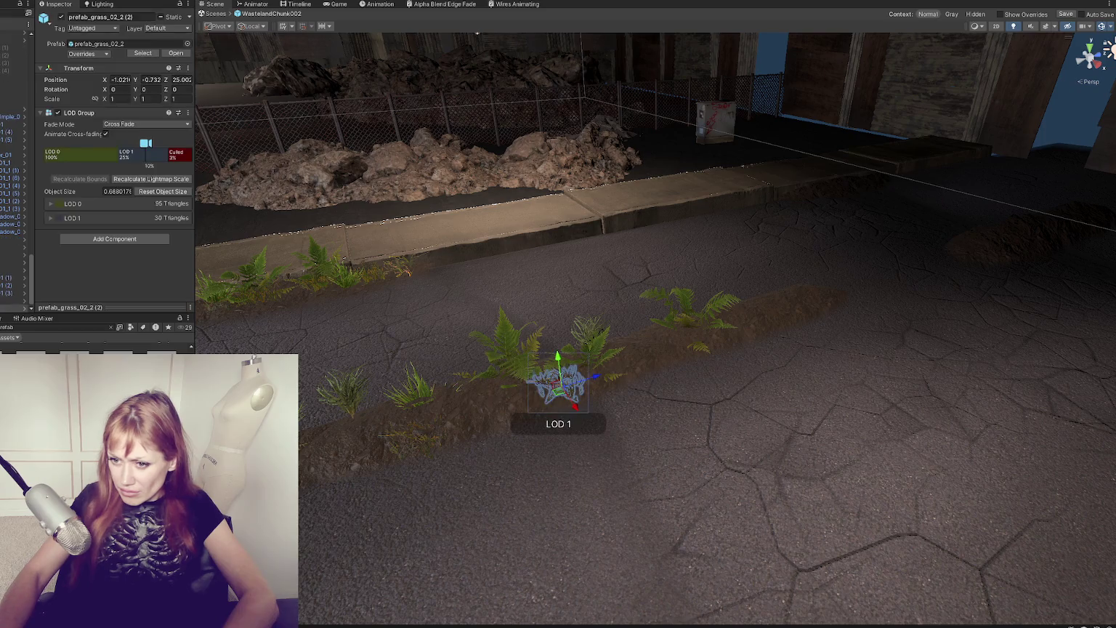
left_click_drag(354, 460, 343, 452)
left_click_drag(406, 422, 474, 417)
left_click_drag(642, 380, 638, 370)
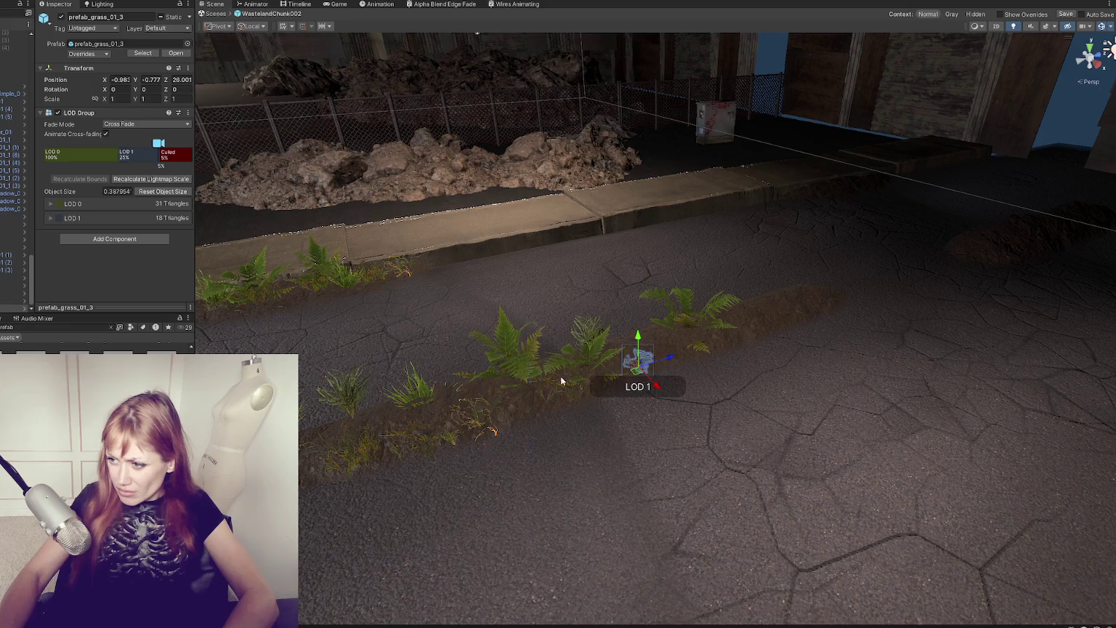
Step: Add three grass bushes along the dirt strip toward its far end
mouse_move(451, 414)
left_mouse_down()
mouse_move(433, 407)
mouse_move(544, 404)
mouse_move(525, 403)
left_mouse_up()
mouse_move(146, 341)
left_mouse_down()
mouse_move(717, 356)
mouse_move(663, 353)
left_mouse_up()
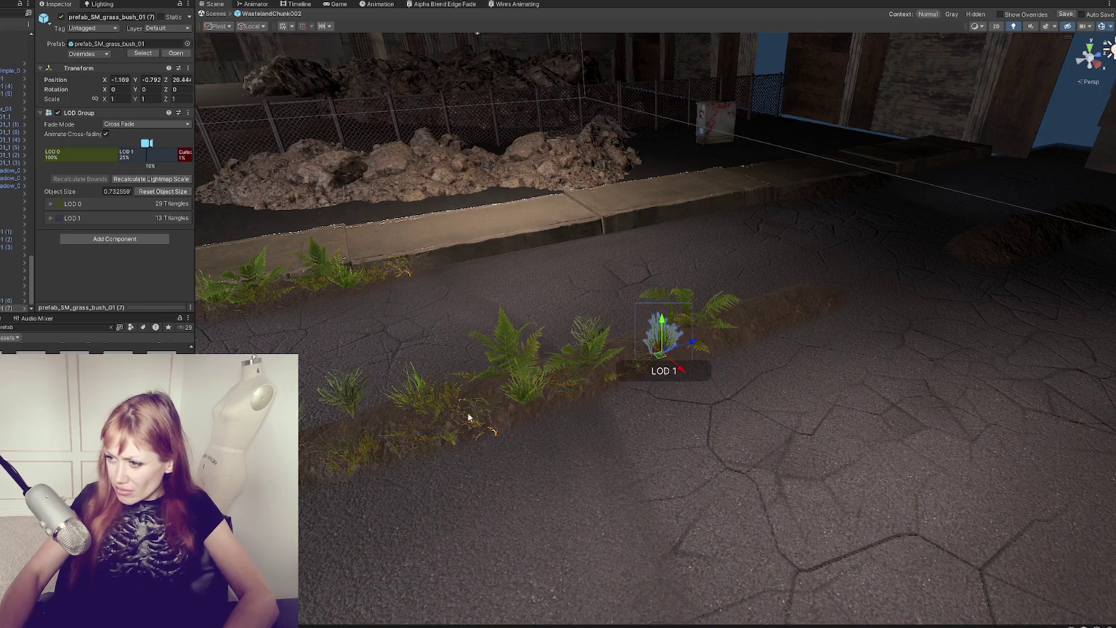
left_click_drag(146, 341, 767, 295)
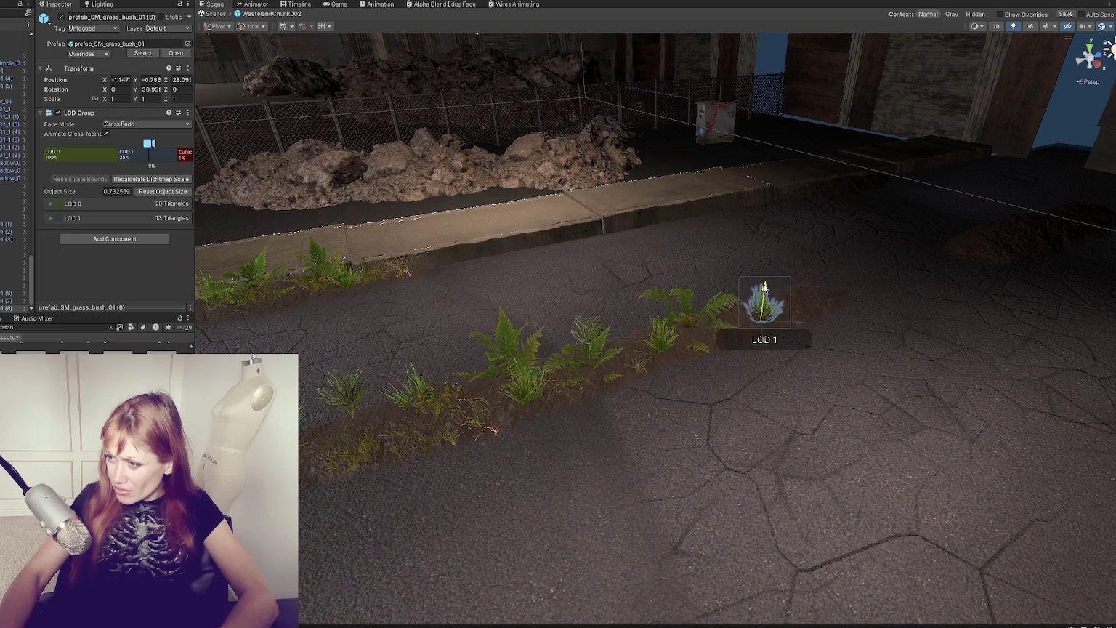
Step: Rotate grass bush (9) to a new angle
left_click(662, 331)
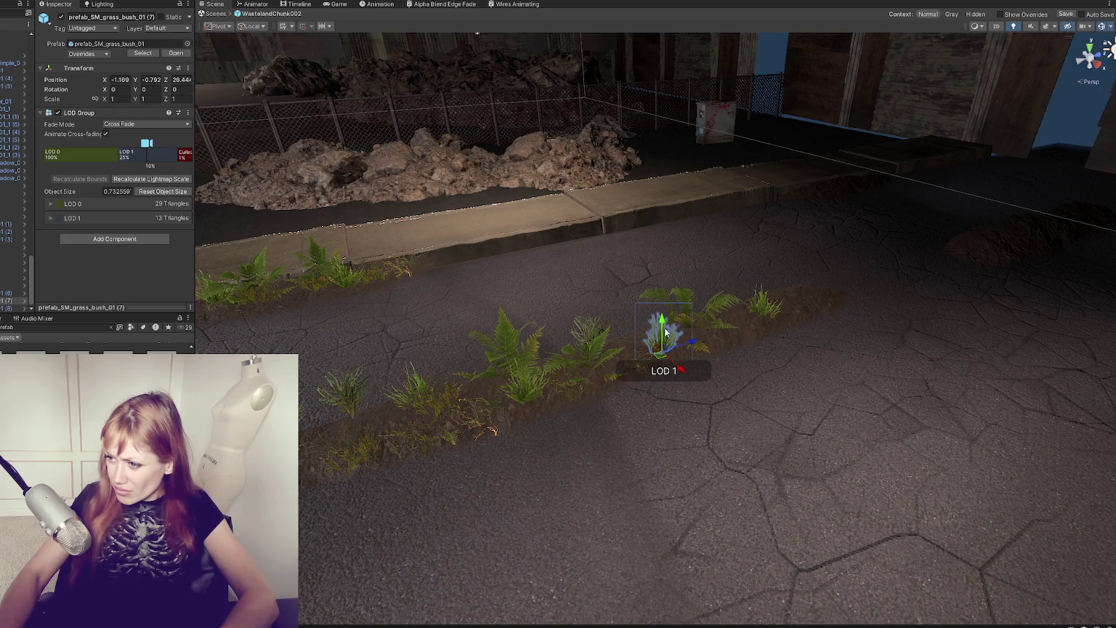
left_click(522, 373)
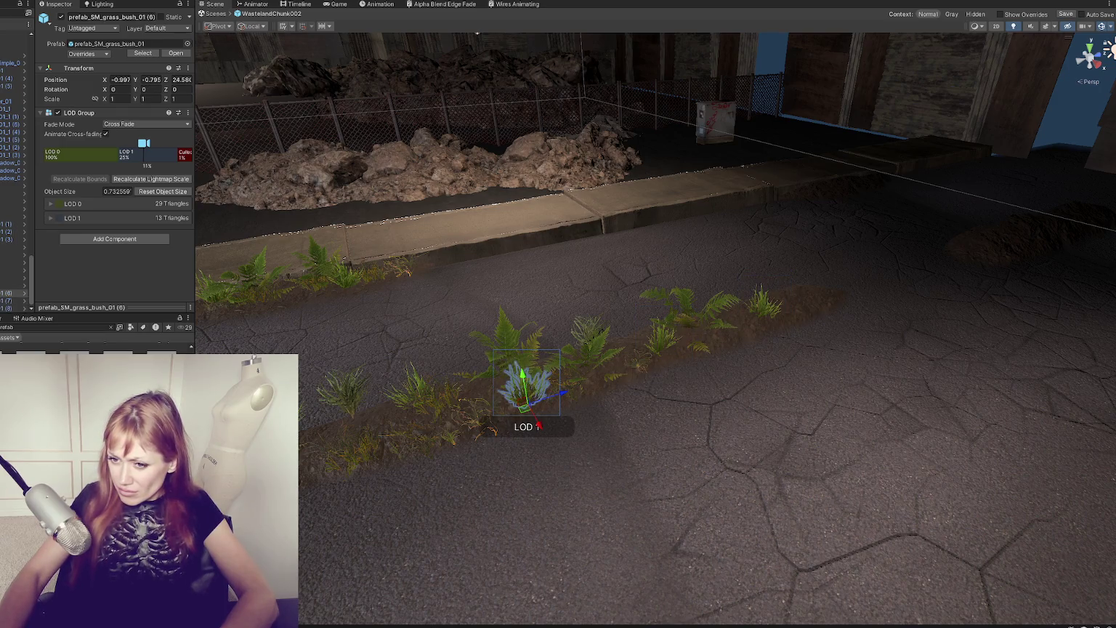
left_click(471, 401)
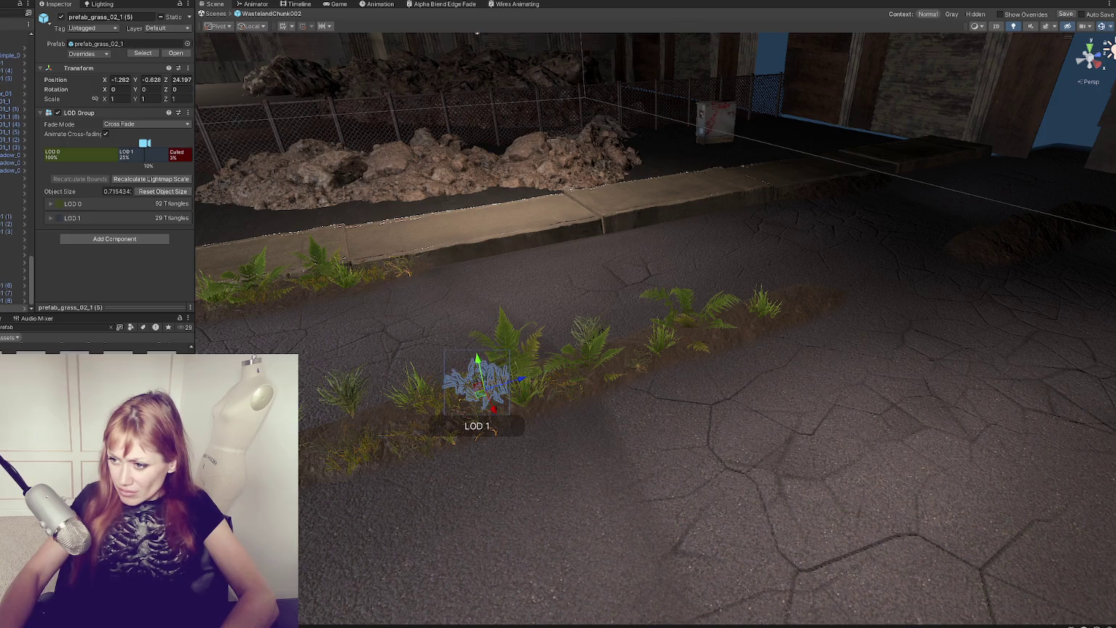
left_click(684, 342)
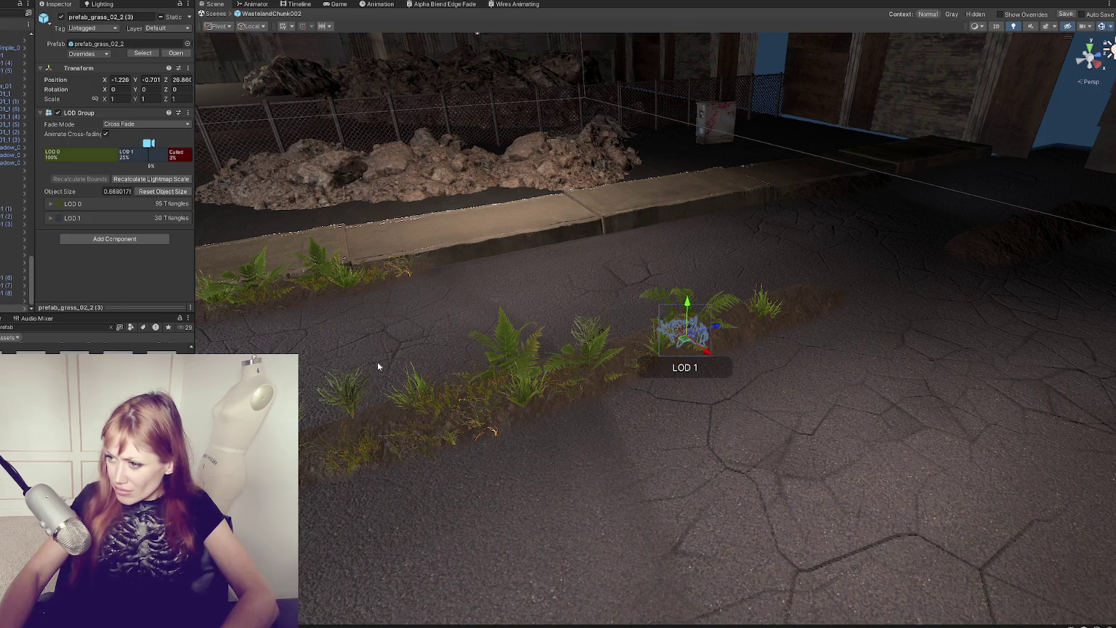
left_click(617, 363)
left_click_drag(564, 391, 98, 351)
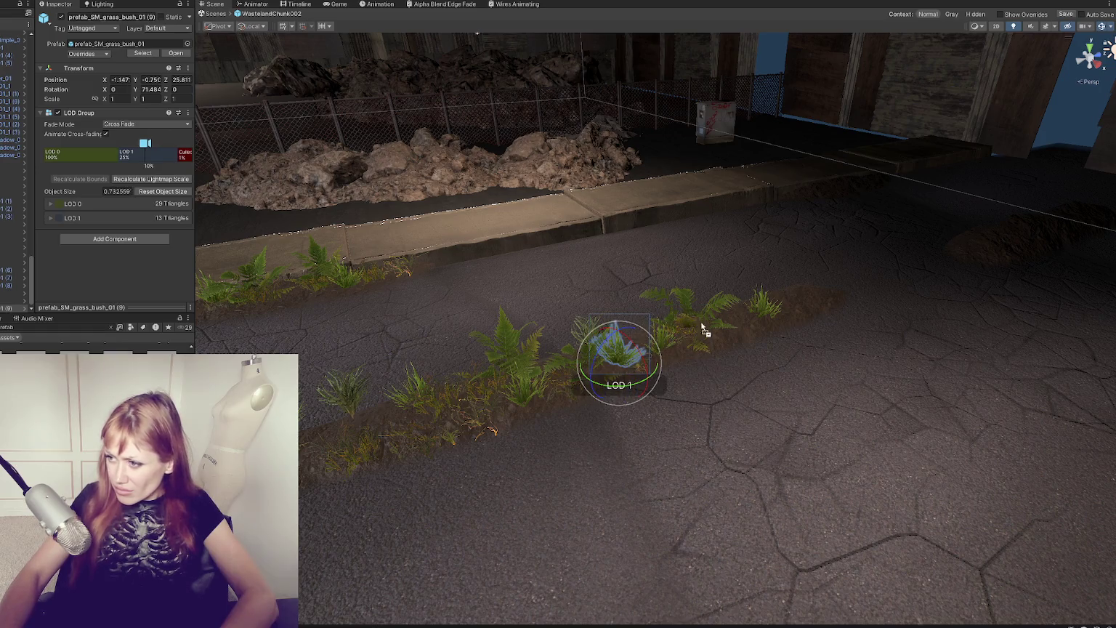
Step: Add another grass plant at the strip's near end
left_click(745, 326)
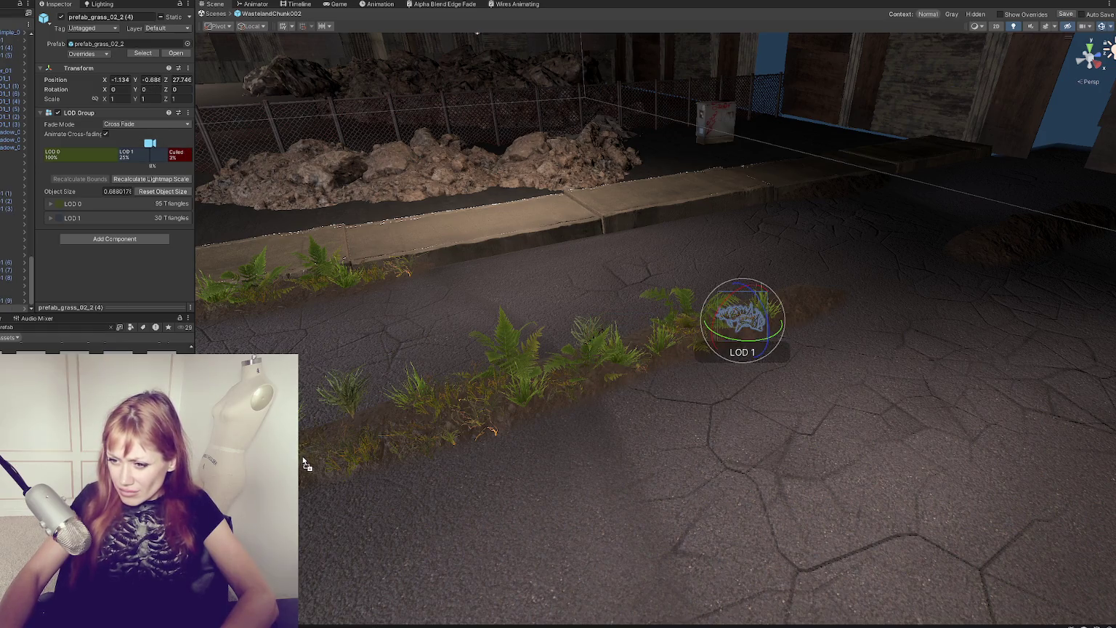
left_click_drag(305, 464, 317, 456)
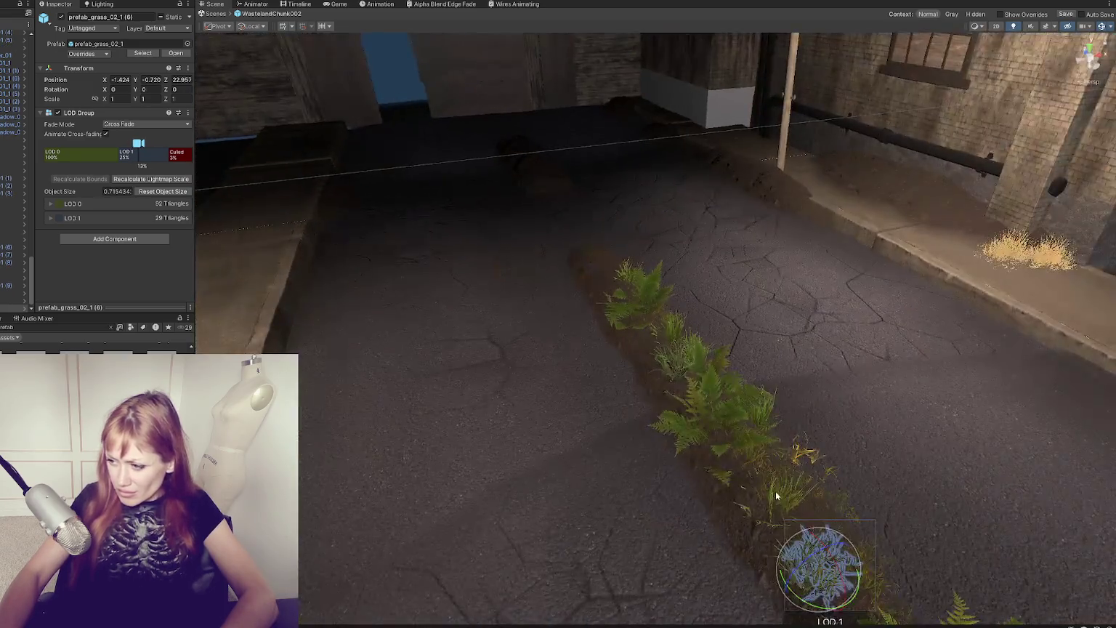
left_click(592, 412)
scroll(591, 411, "down", 3)
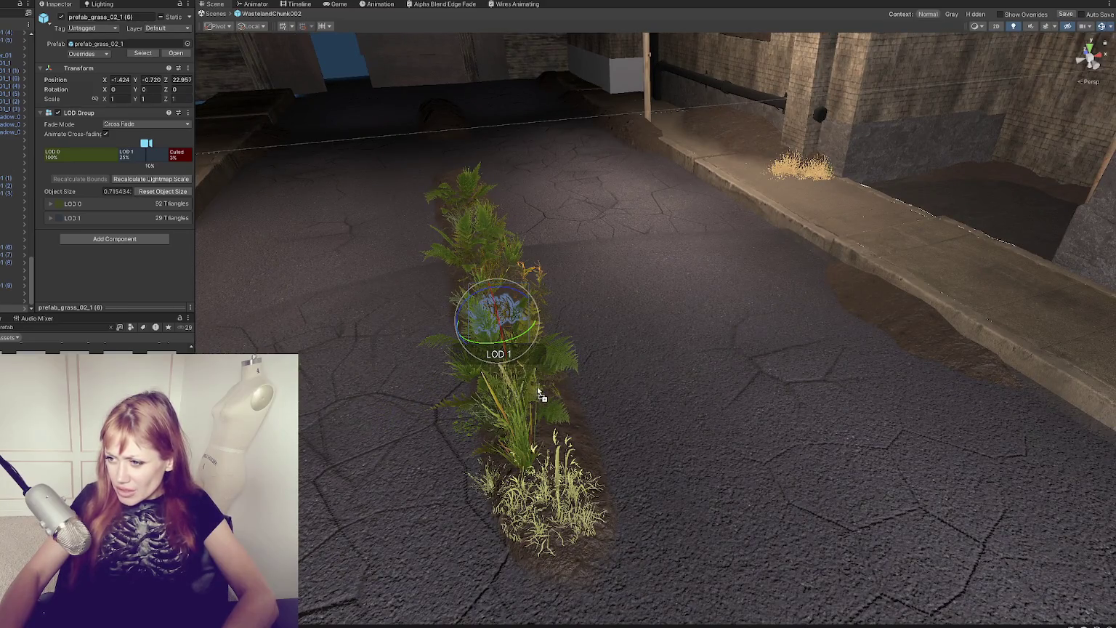
Step: Step through the grass plants and delete the Grass_D clump at the mound's end
key("Down")
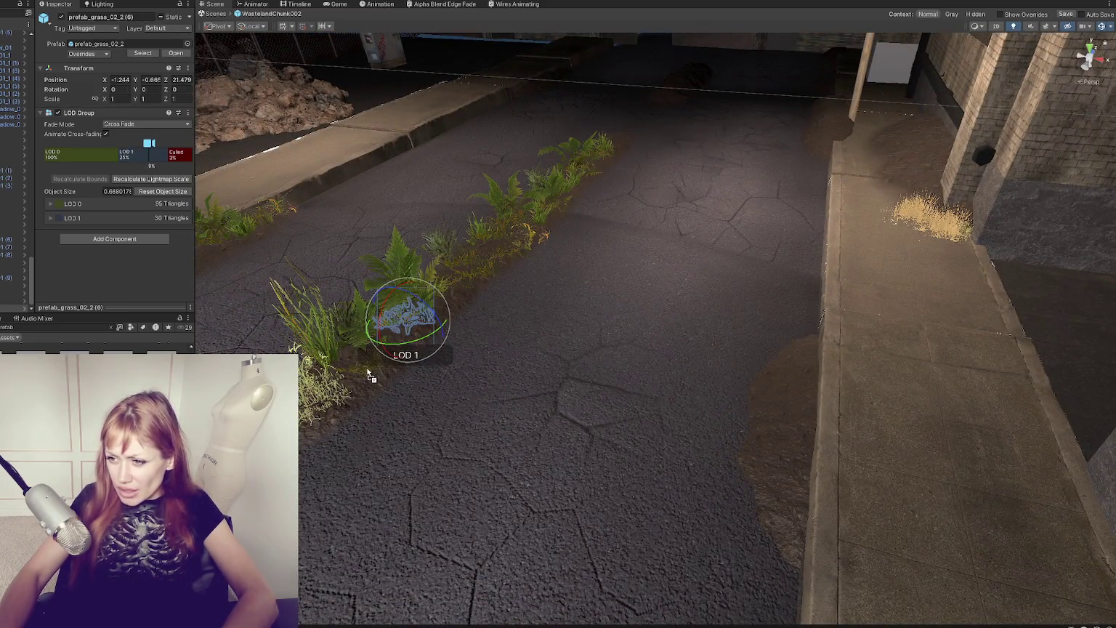
key("Down")
mouse_move(439, 353)
left_mouse_down()
mouse_move(581, 435)
mouse_move(440, 488)
left_mouse_up()
left_click(440, 488)
key("Delete")
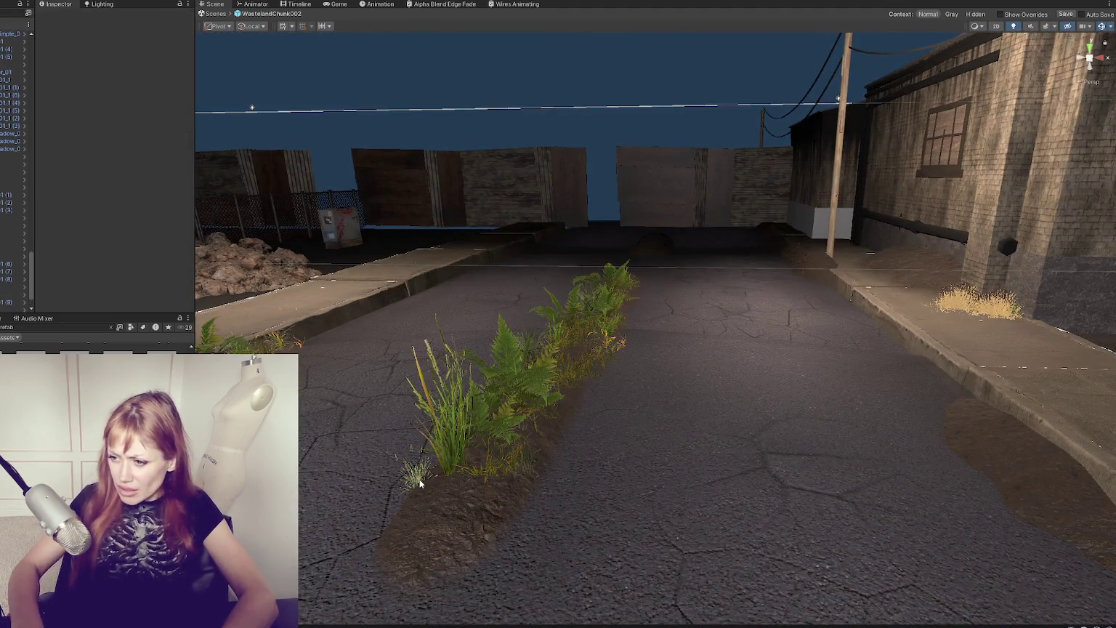
Step: Place prefab_grass_02_2 at the near end of the mound, undoing a trial grass bush
left_click_drag(347, 463, 446, 503)
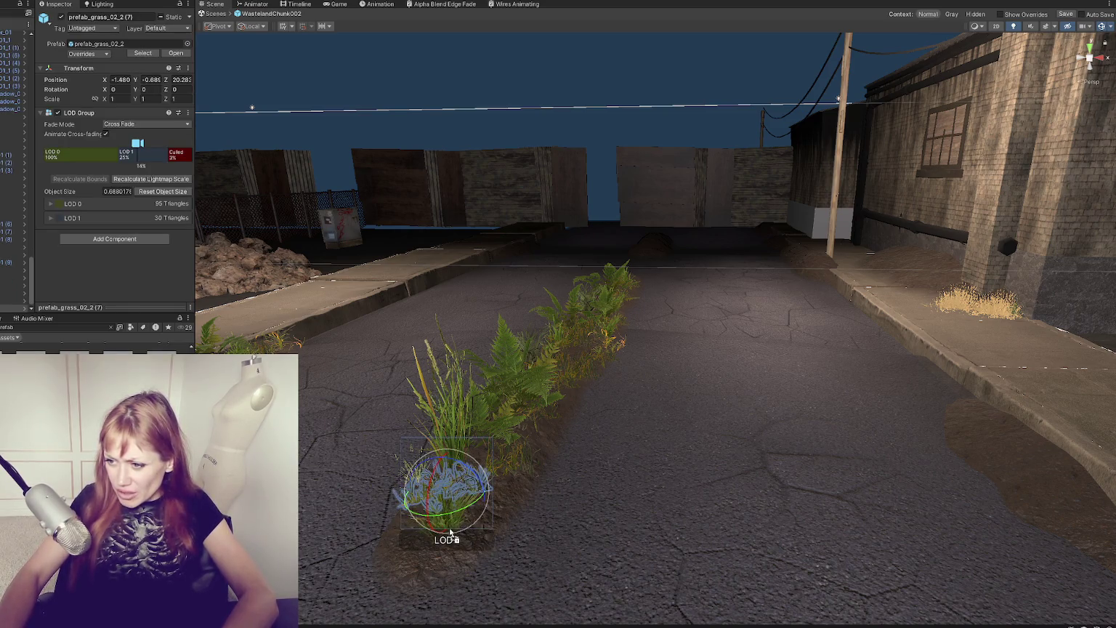
left_click_drag(145, 407, 445, 509)
key("ctrl+z")
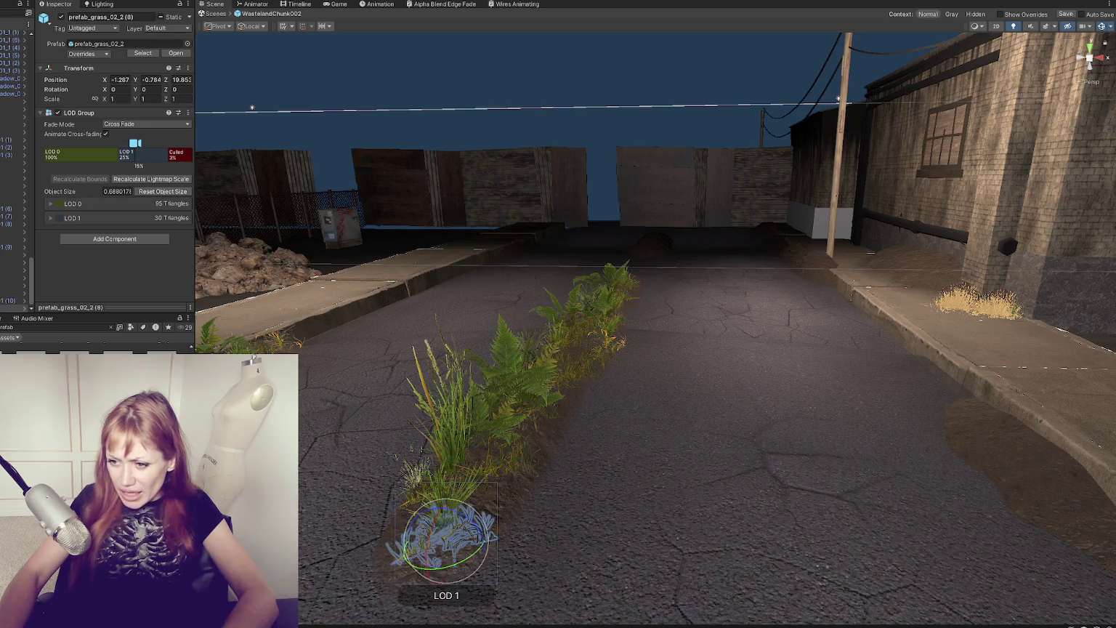
left_click(498, 516)
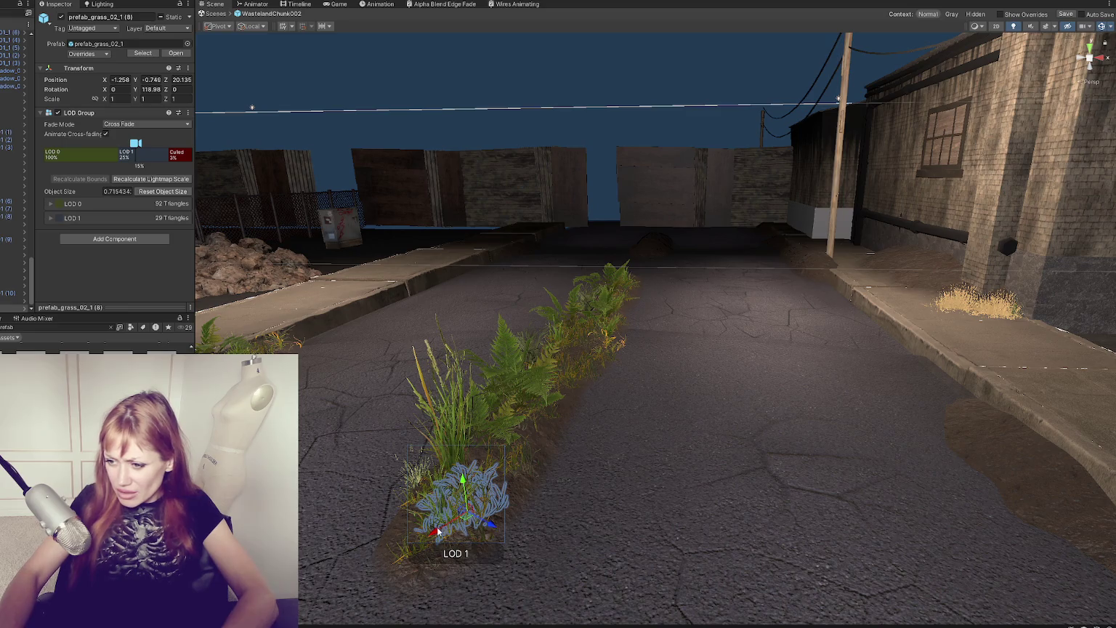
Step: Rotate a grass bush in the row to a new angle and drop a clover patch on the road
mouse_move(396, 457)
left_mouse_down()
mouse_move(460, 463)
mouse_move(309, 434)
left_mouse_up()
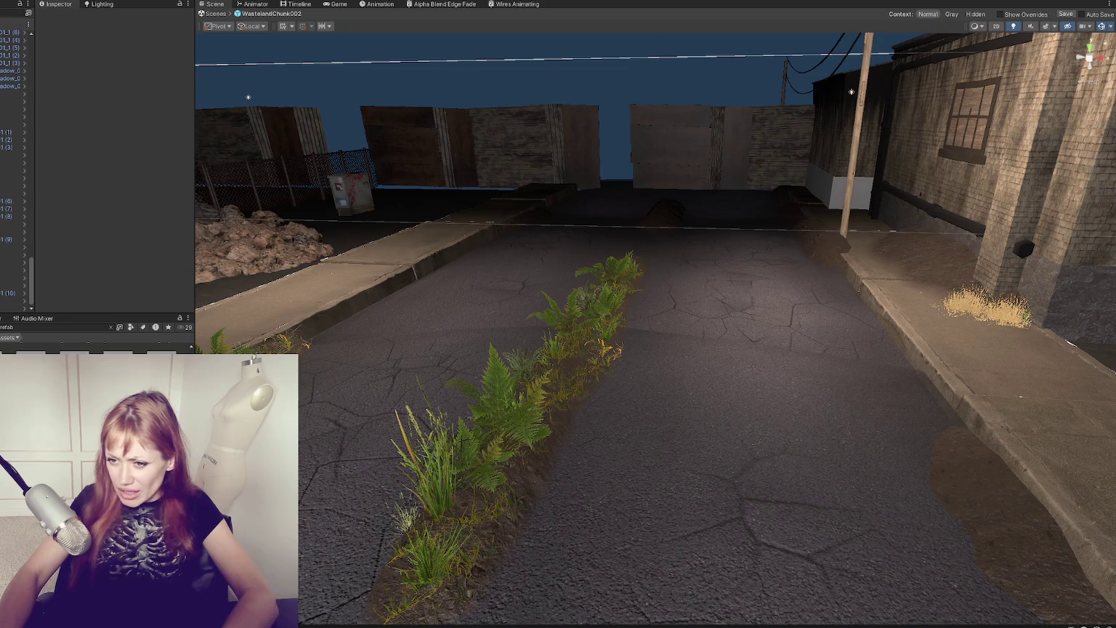
left_click(469, 511)
left_click_drag(504, 526, 483, 538)
mouse_move(539, 331)
left_mouse_down()
mouse_move(775, 343)
mouse_move(549, 354)
mouse_move(660, 352)
mouse_move(629, 333)
mouse_move(626, 317)
mouse_move(352, 220)
left_mouse_up()
left_click_drag(562, 443, 583, 436)
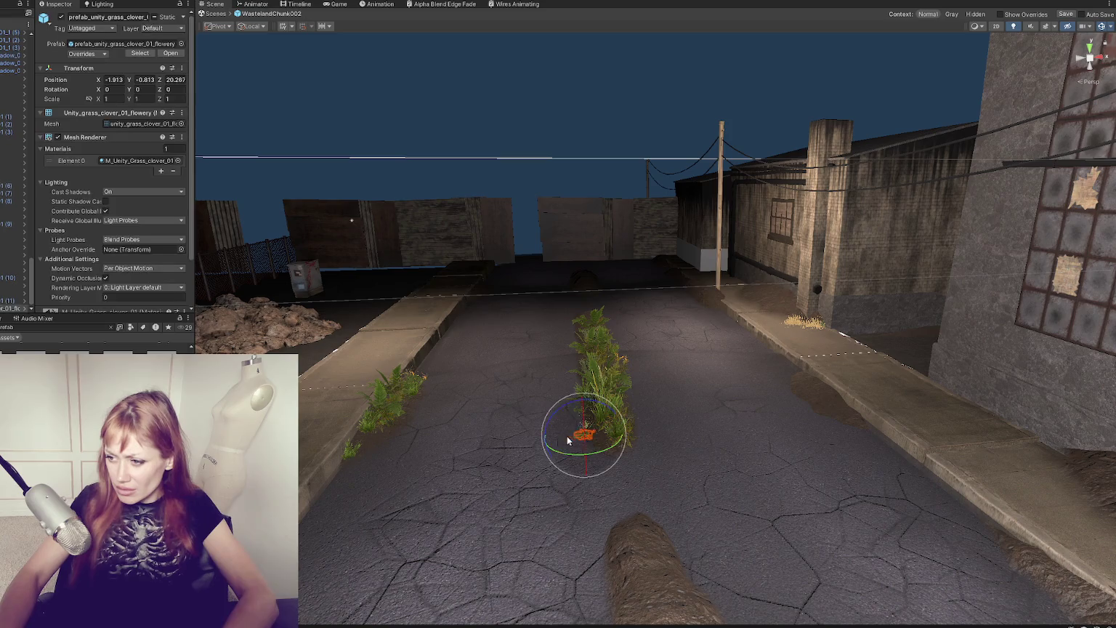
Step: Duplicate the clover patch, enlarge the copy, and place a grass bush on the road
left_click(541, 444)
key("w")
left_click_drag(550, 447, 574, 439)
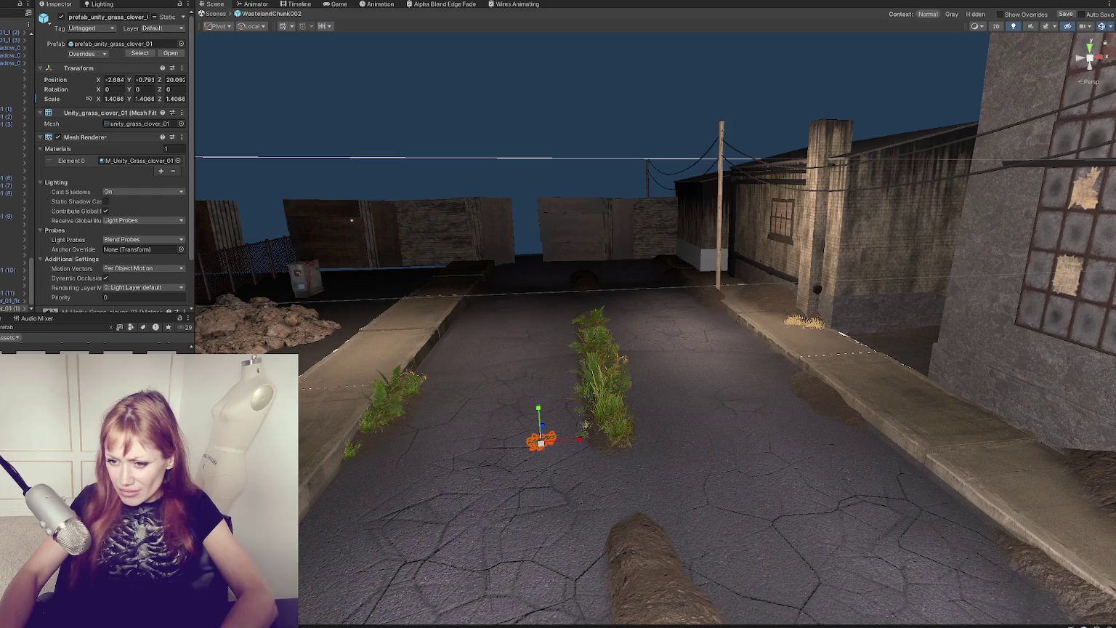
left_click(407, 427)
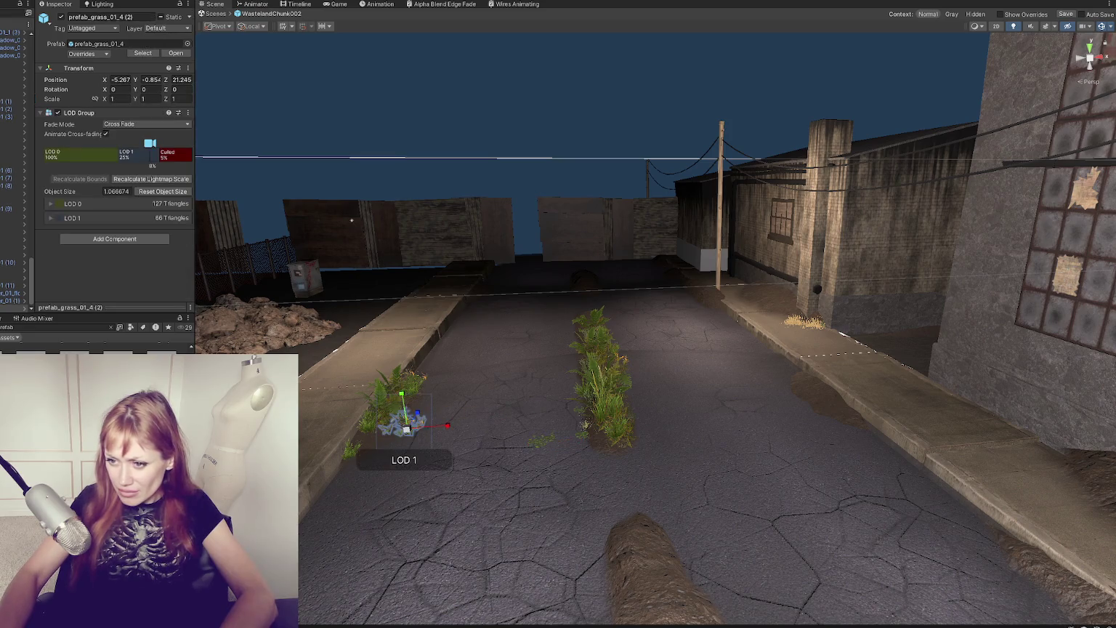
left_click(559, 427)
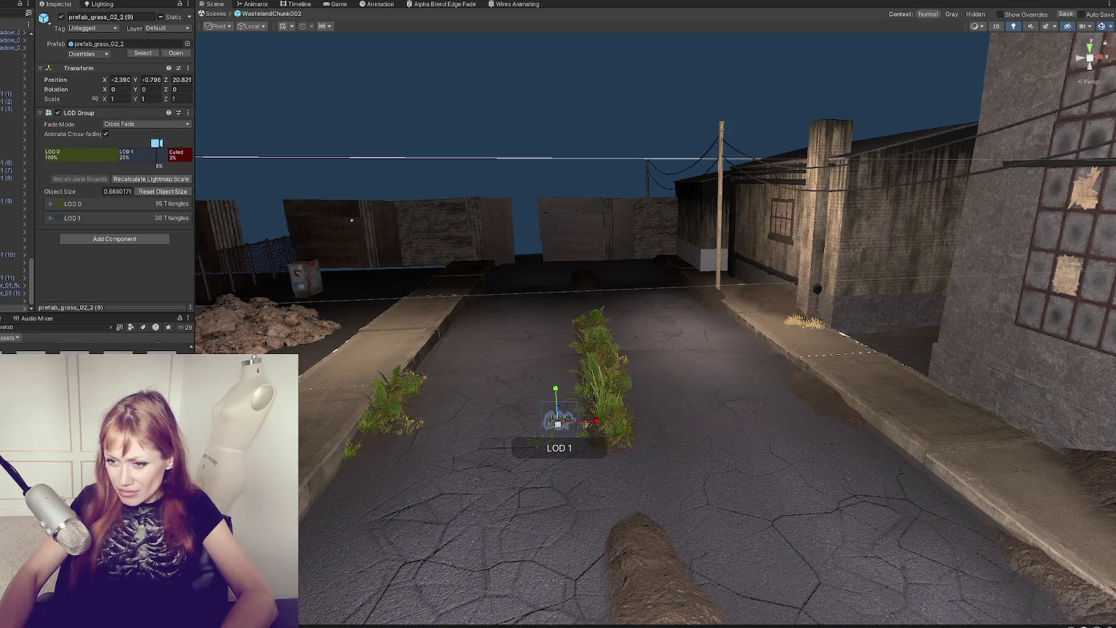
left_click_drag(404, 456, 448, 473)
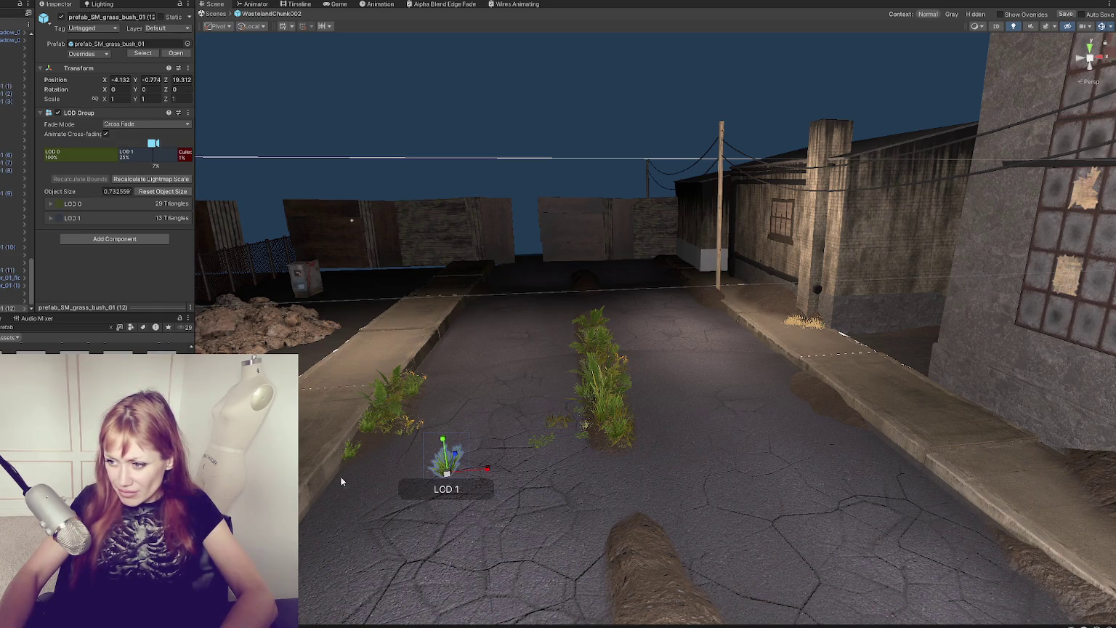
Step: Select grass_bush_04 at the near left and expand its grass material settings
left_click(521, 398)
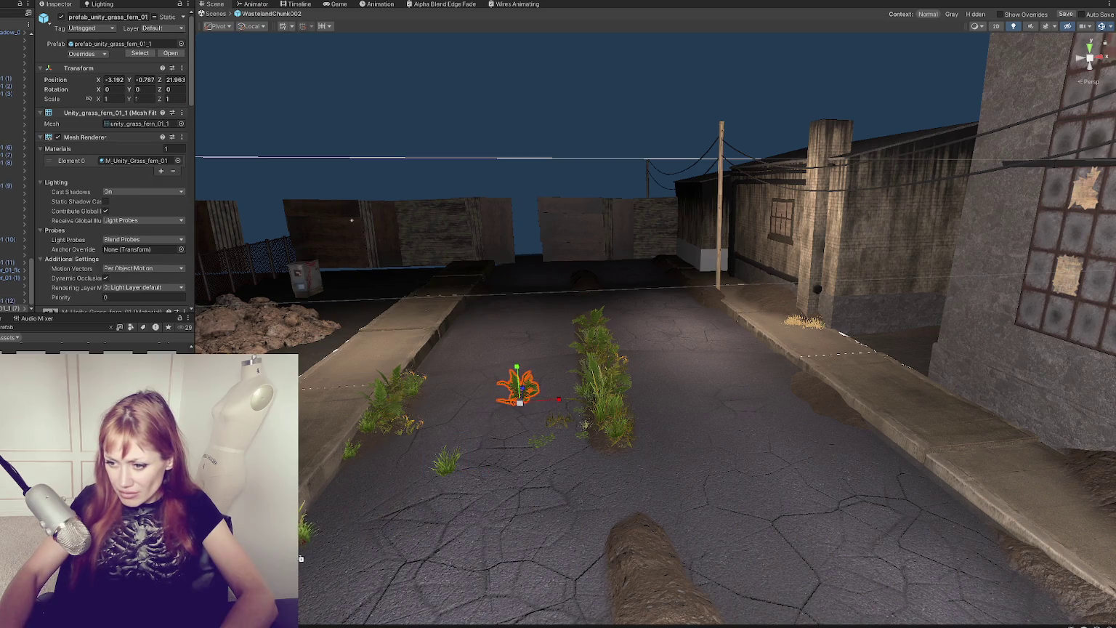
left_click(312, 531)
scroll(128, 278, "down", 2)
left_click(73, 258)
scroll(164, 242, "down", 10)
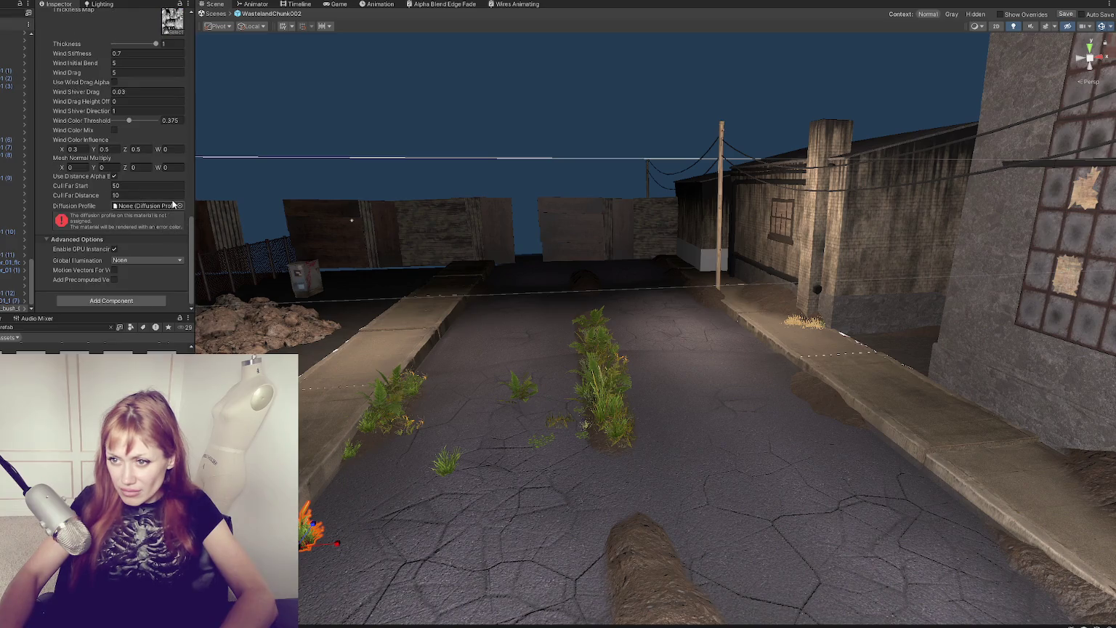
Step: Apply the Leaves diffusion profile to the grass material
left_click(180, 206)
double_click(199, 286)
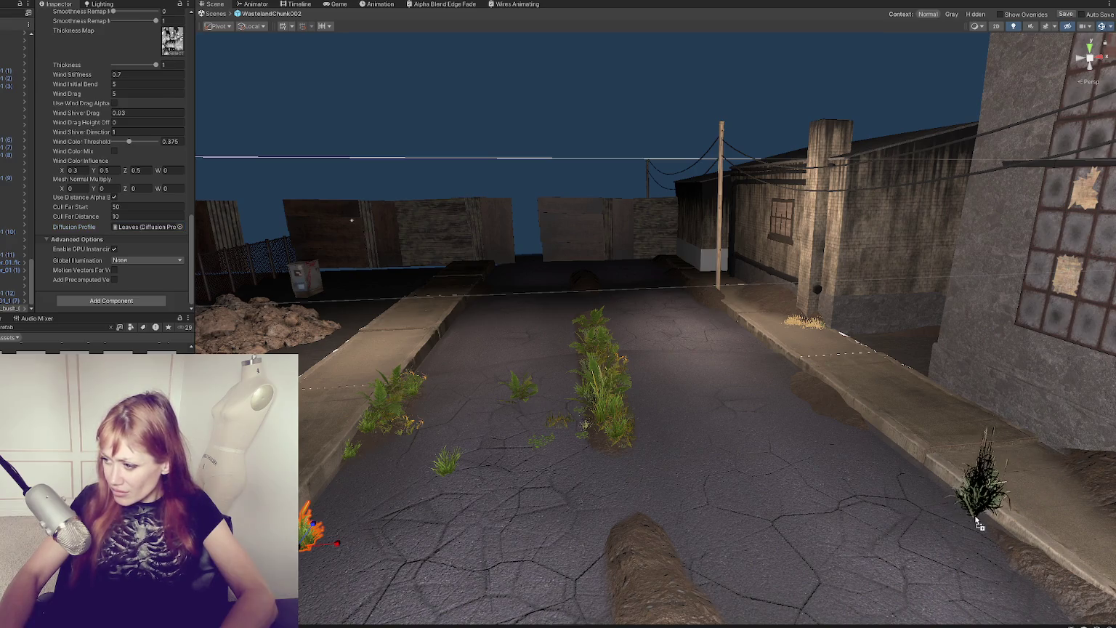
scroll(116, 182, "up", 10)
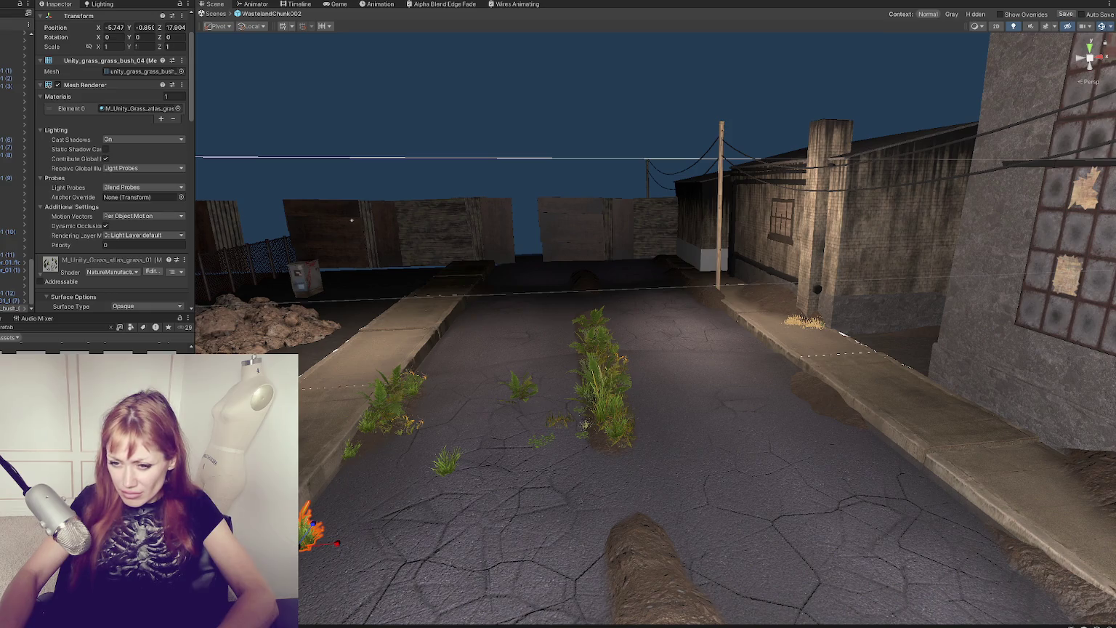
Step: Move a grass bush onto the right pavement and slightly enlarge the small clover clump
left_click_drag(328, 502, 1007, 505)
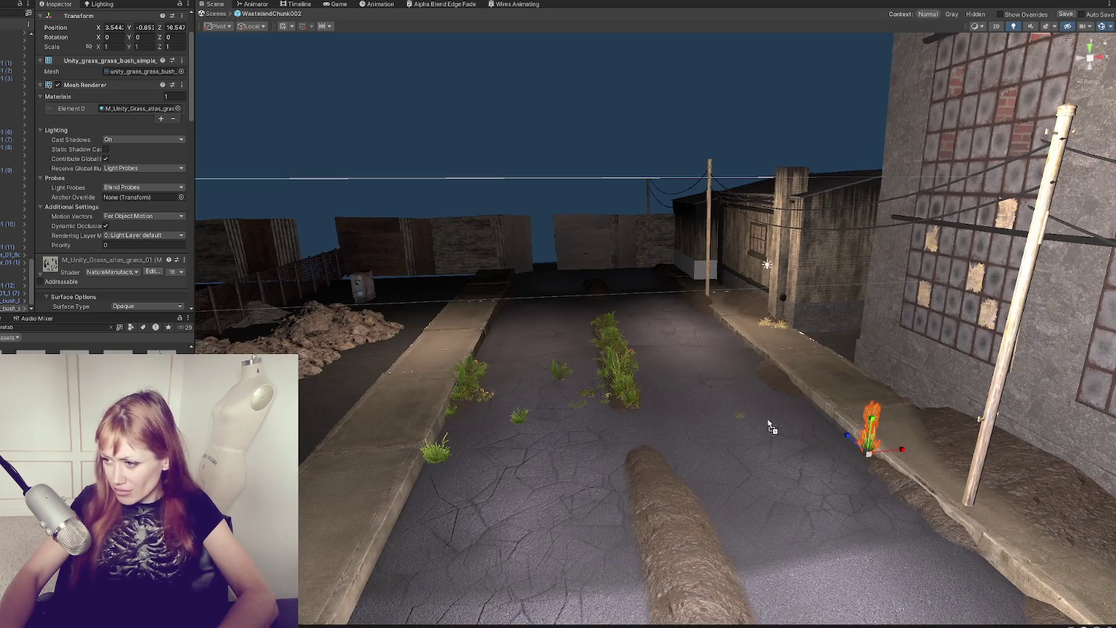
left_click(803, 420)
left_click_drag(835, 422, 840, 420)
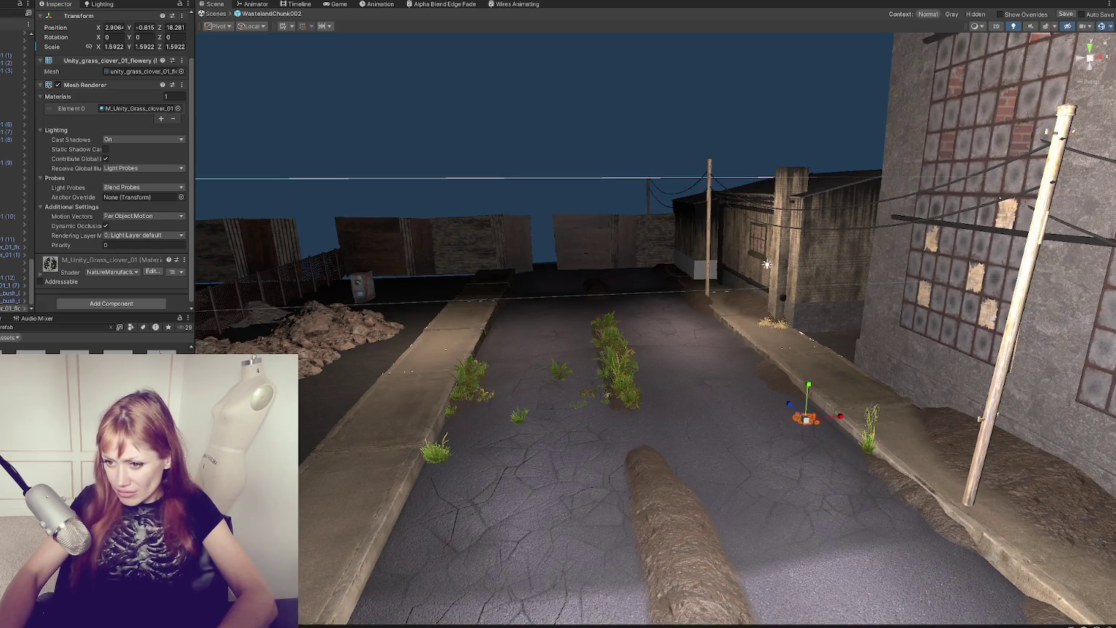
left_click(782, 379)
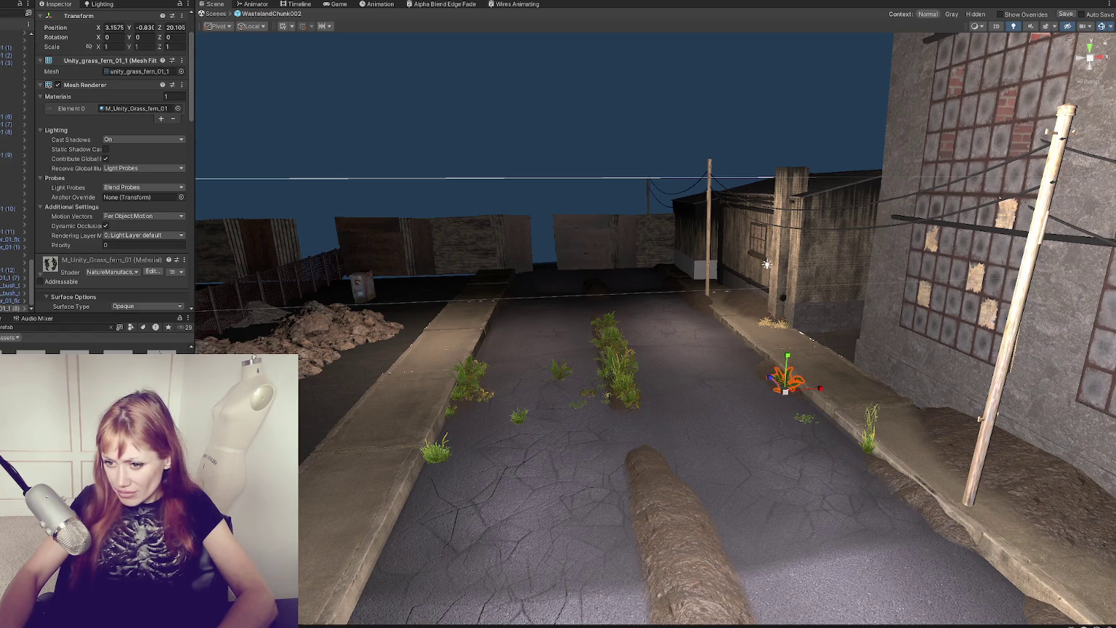
left_click(616, 401)
left_click(769, 361)
left_click(846, 411)
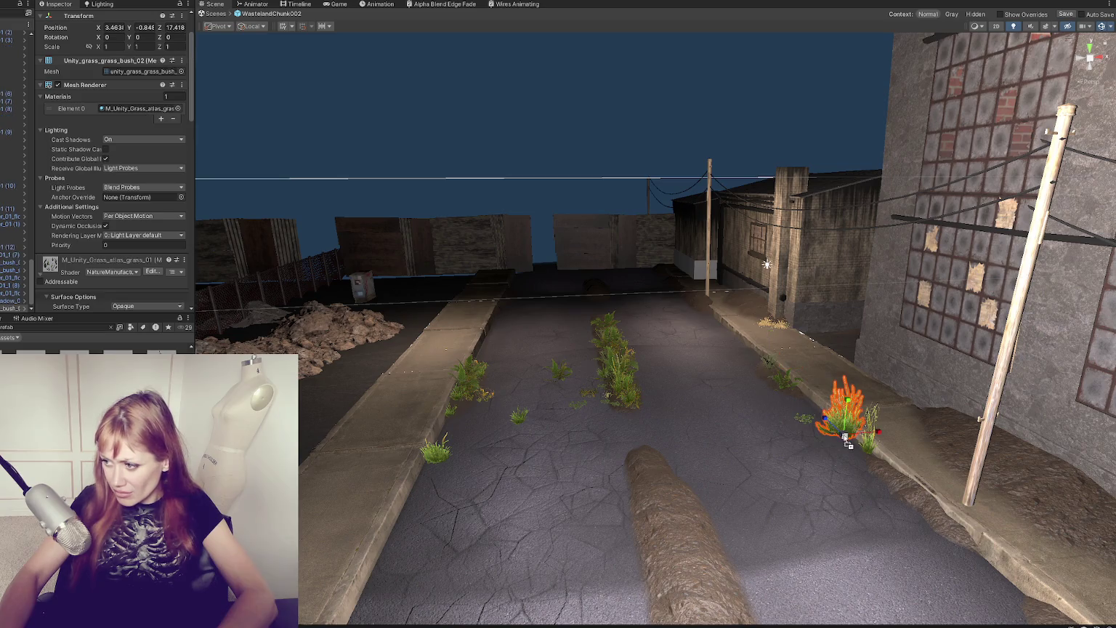
Step: Reposition the ground-foliage clump further up the road and to the left
left_click_drag(862, 515, 862, 459)
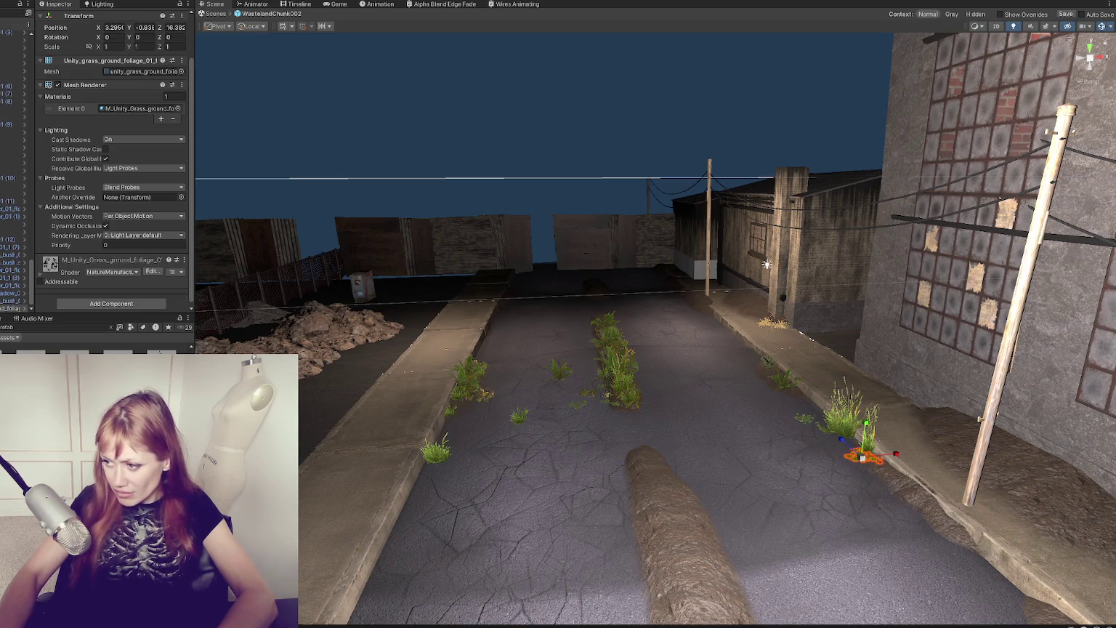
mouse_move(601, 420)
left_mouse_down()
mouse_move(595, 407)
mouse_move(691, 448)
mouse_move(810, 424)
mouse_move(805, 433)
left_mouse_up()
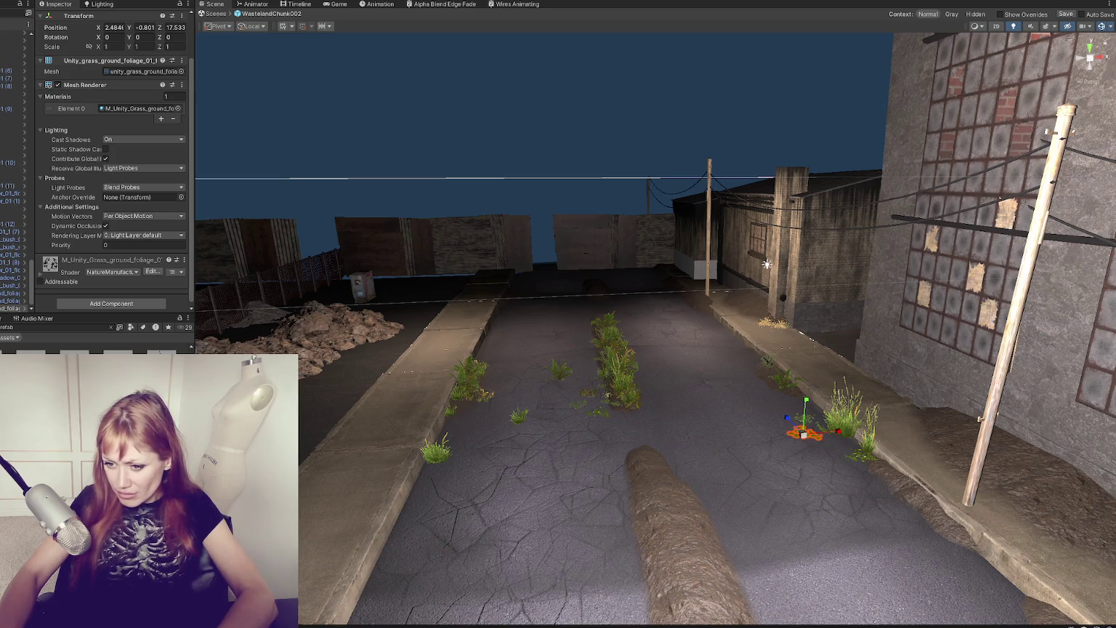
left_click(521, 418)
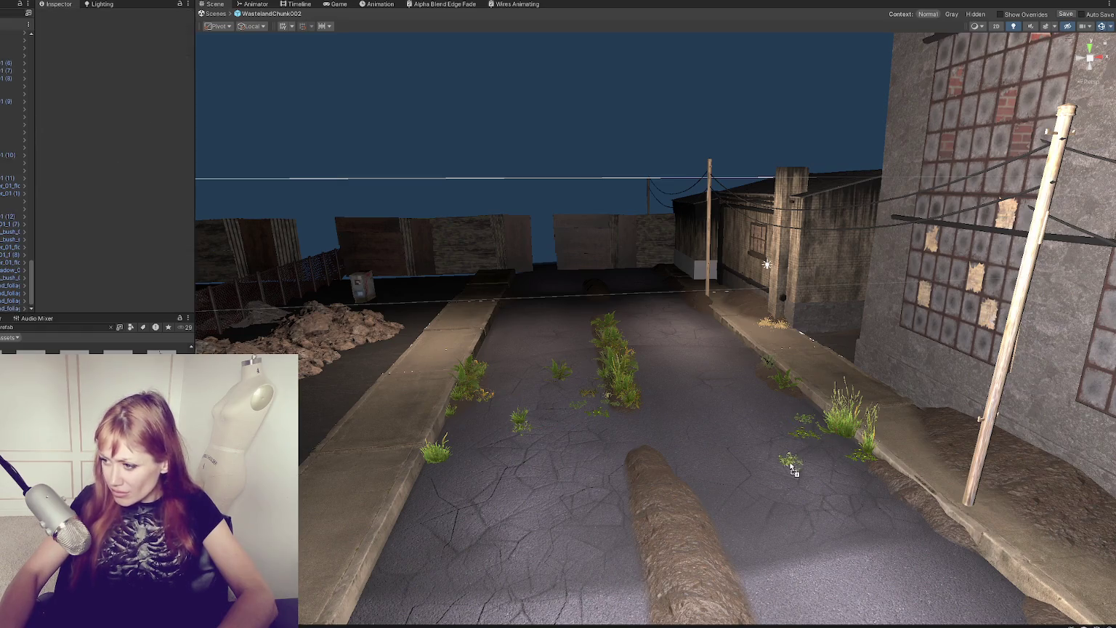
left_click(822, 434)
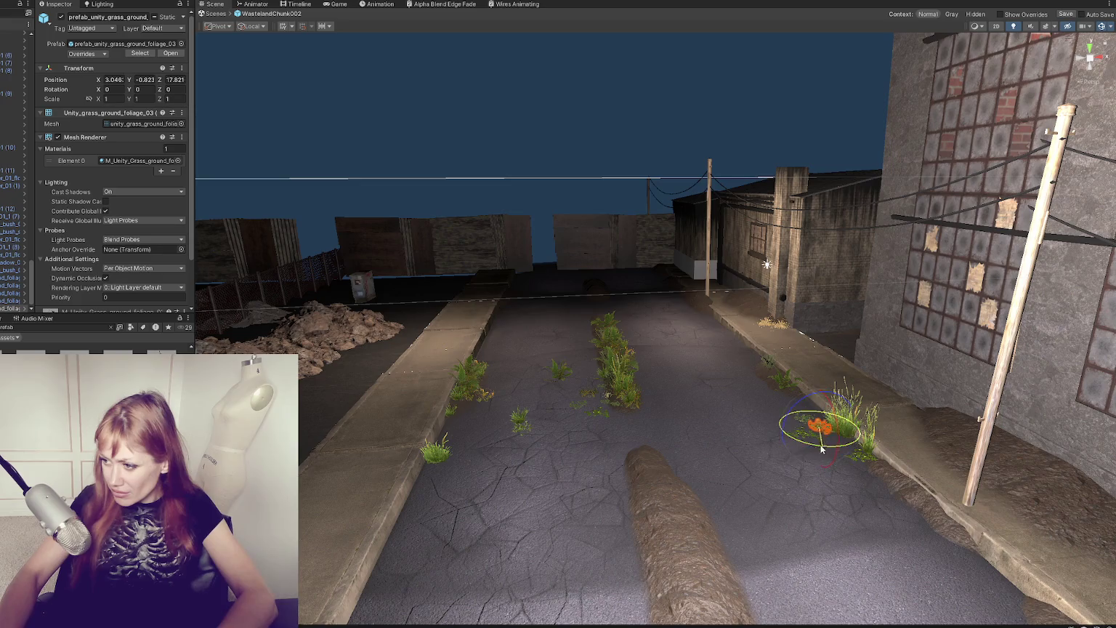
Step: Bring a red-flowered plant into the street and open its material's diffusion profile choices
mouse_move(855, 435)
left_mouse_down()
mouse_move(528, 480)
mouse_move(525, 465)
mouse_move(452, 449)
left_mouse_up()
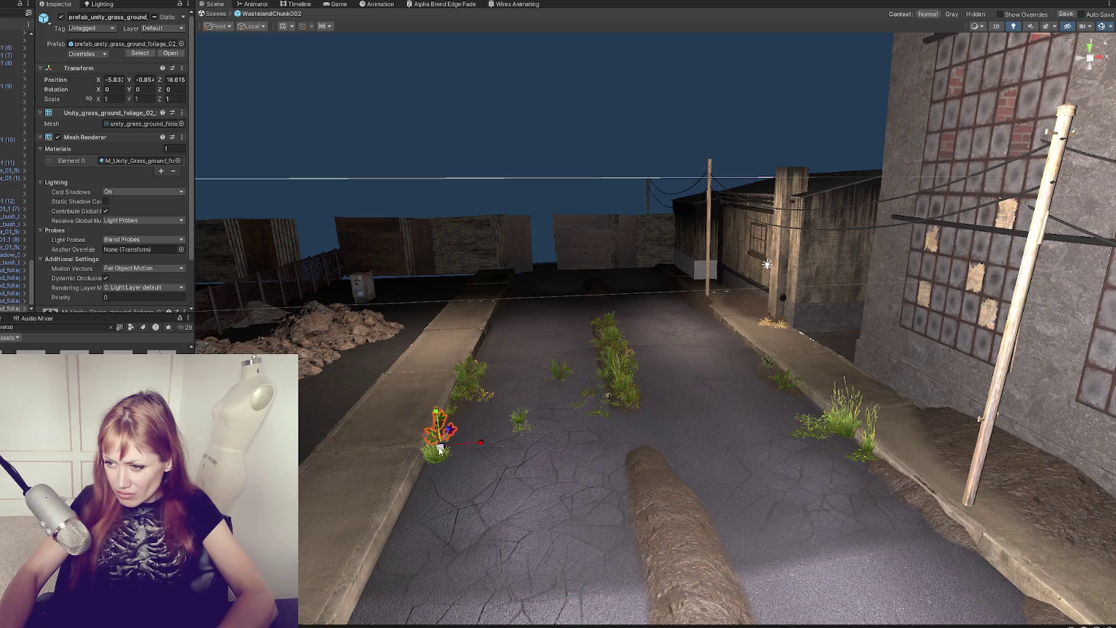
scroll(126, 269, "down", 10)
scroll(126, 269, "down", 15)
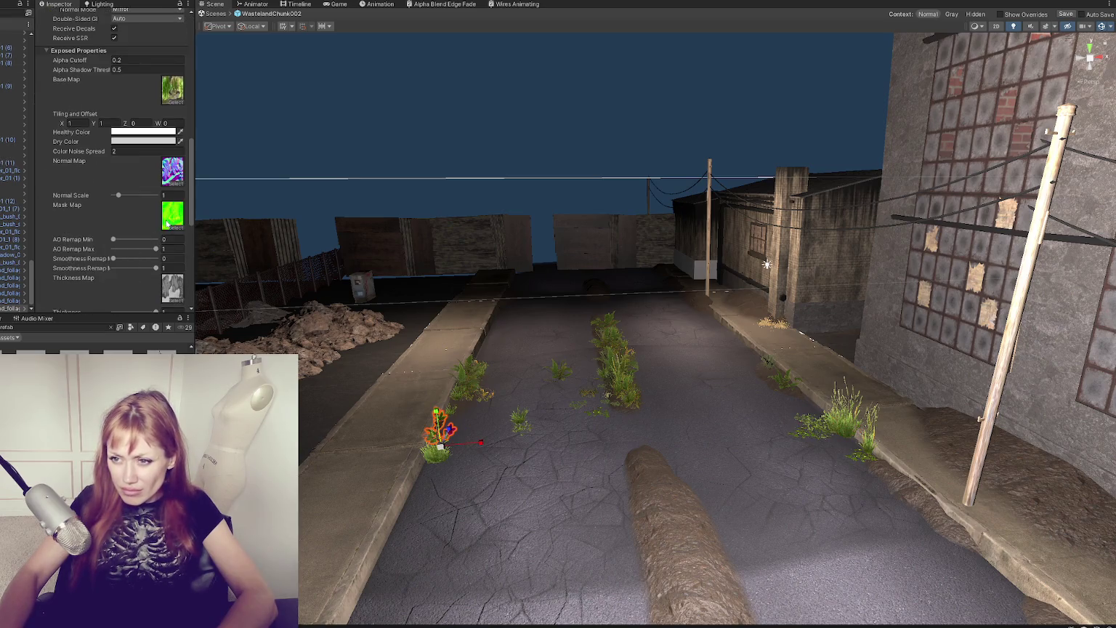
left_click(180, 206)
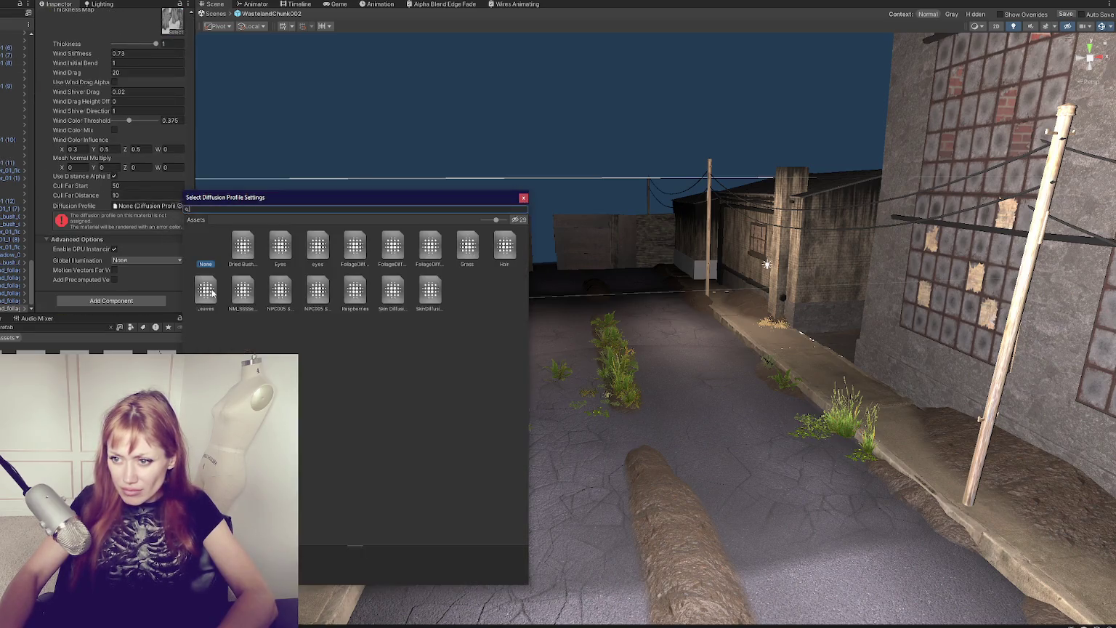
Step: Assign the Leaves diffusion profile to the plant and move it down the left road edge
double_click(209, 244)
left_click_drag(440, 445, 407, 496)
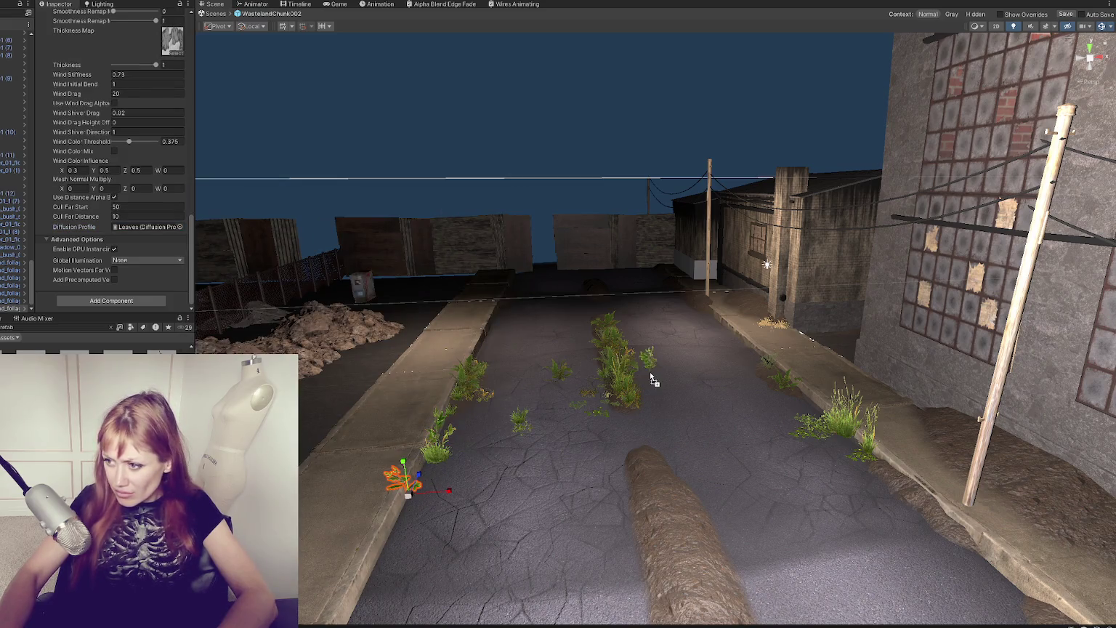
left_click(615, 379)
Step: Scatter a small plant, large grass bush, clover clump and ground-foliage clump along the road
mouse_move(551, 502)
left_mouse_down()
mouse_move(643, 508)
mouse_move(618, 507)
left_mouse_up()
mouse_move(145, 407)
left_mouse_down()
mouse_move(398, 509)
mouse_move(392, 536)
left_mouse_up()
mouse_move(146, 407)
left_mouse_down()
mouse_move(446, 441)
mouse_move(447, 420)
left_mouse_up()
mouse_move(146, 407)
left_mouse_down()
mouse_move(646, 464)
mouse_move(619, 452)
left_mouse_up()
mouse_move(146, 407)
left_mouse_down()
mouse_move(656, 484)
mouse_move(659, 454)
mouse_move(637, 465)
left_mouse_up()
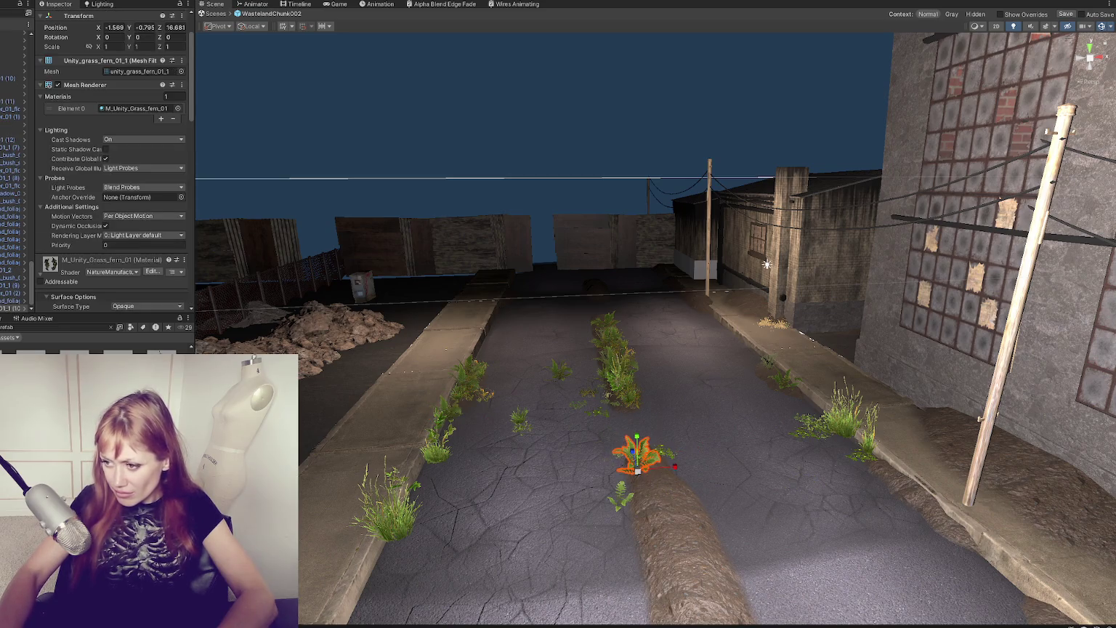
Step: Select the grass bush by the centre mound, then leave the street chunk prefab editing
left_click(662, 454)
scroll(686, 476, "down", 3)
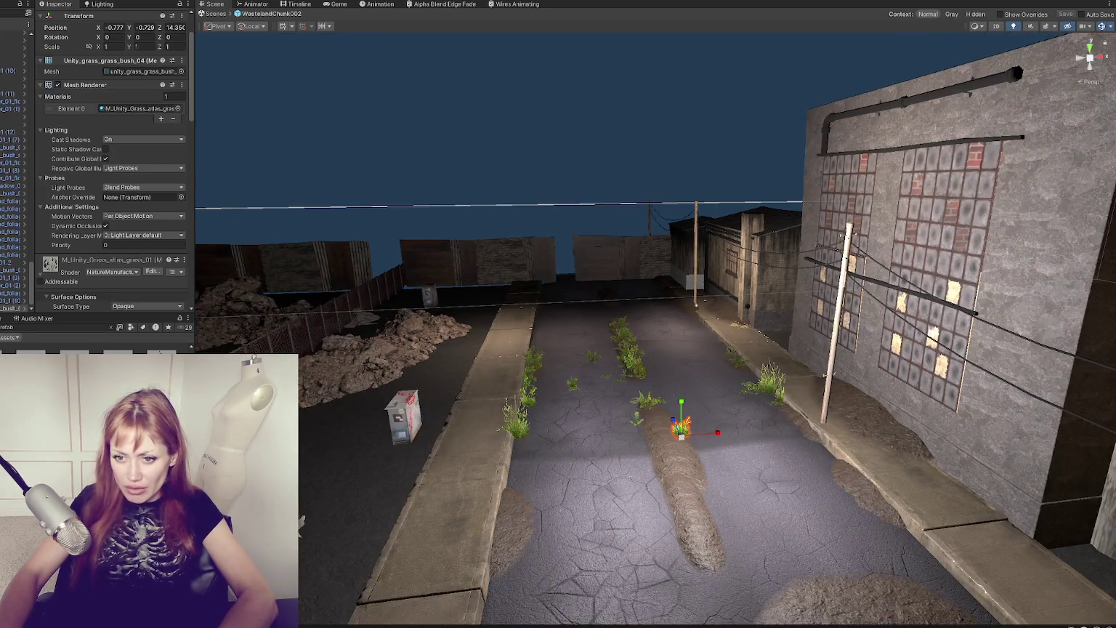
scroll(14, 182, "up", 3)
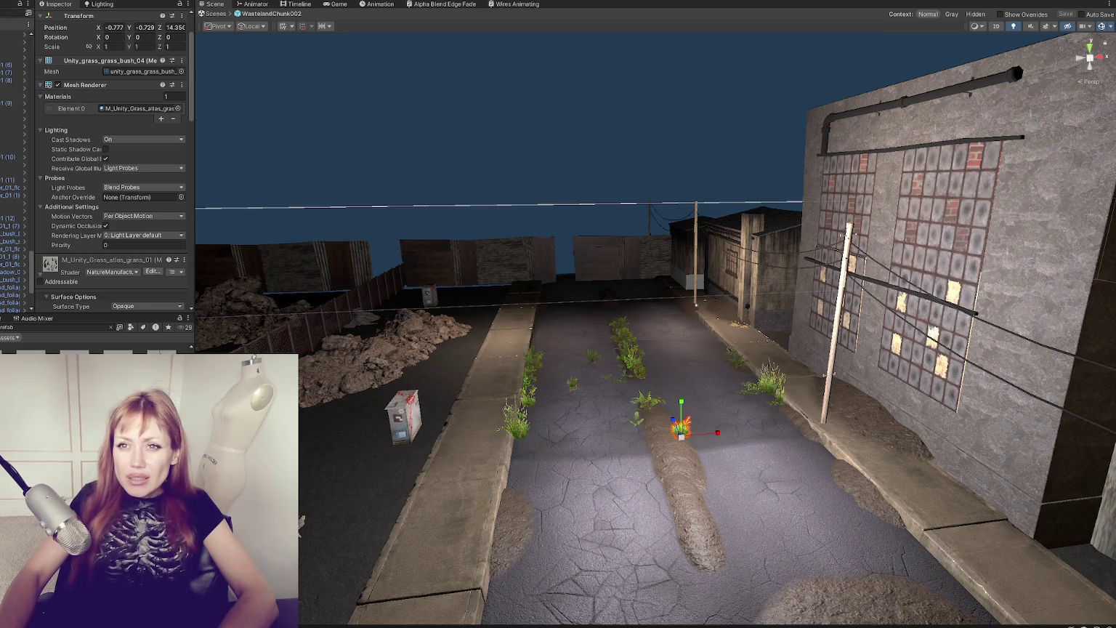
left_click(11, 13)
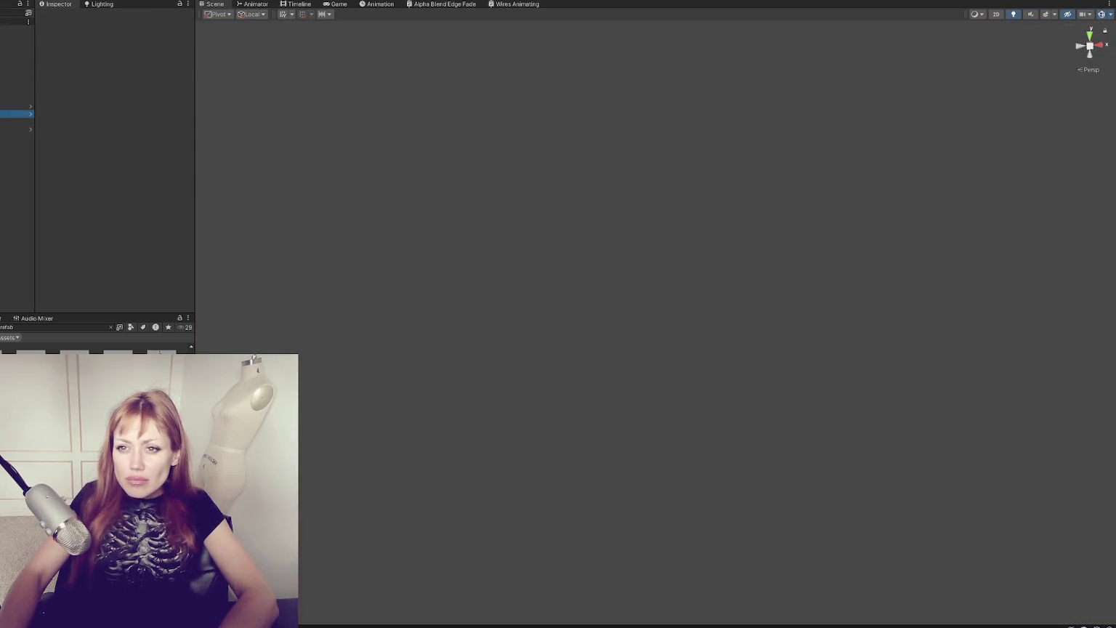
Step: Exit the street chunk prefab, review its overrides, and open the Title scene
left_click(15, 113)
left_click(106, 54)
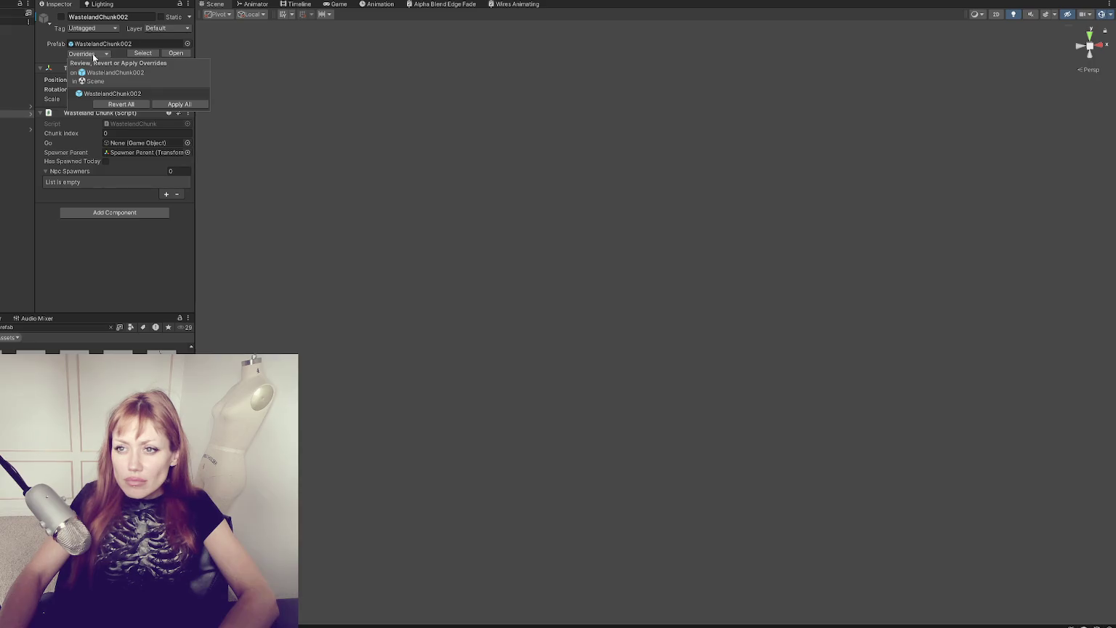
left_click(13, 257)
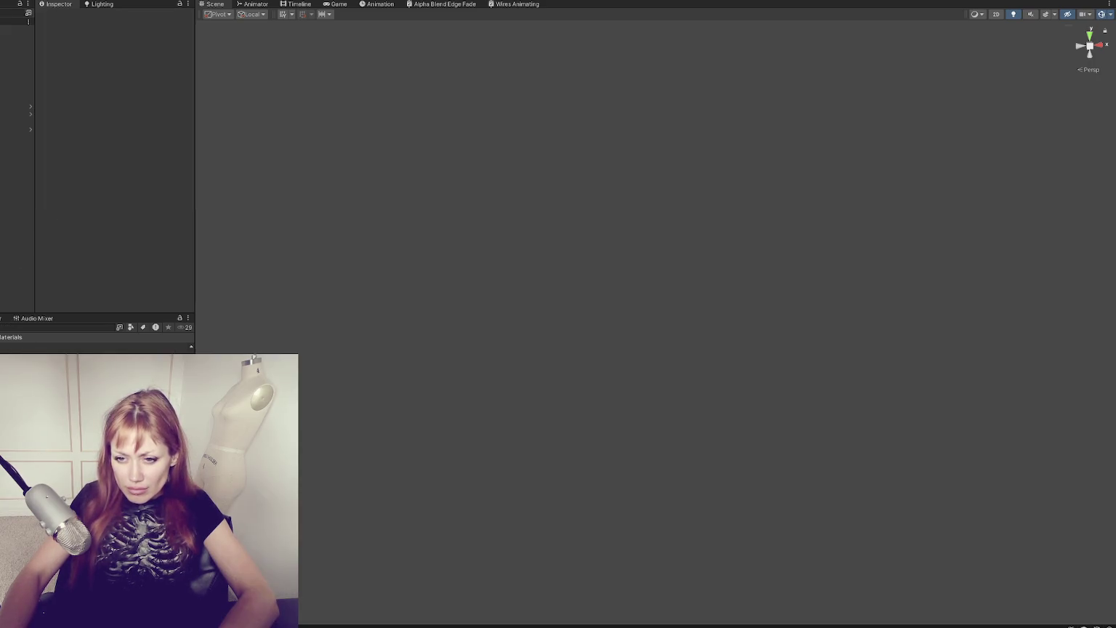
double_click(44, 371)
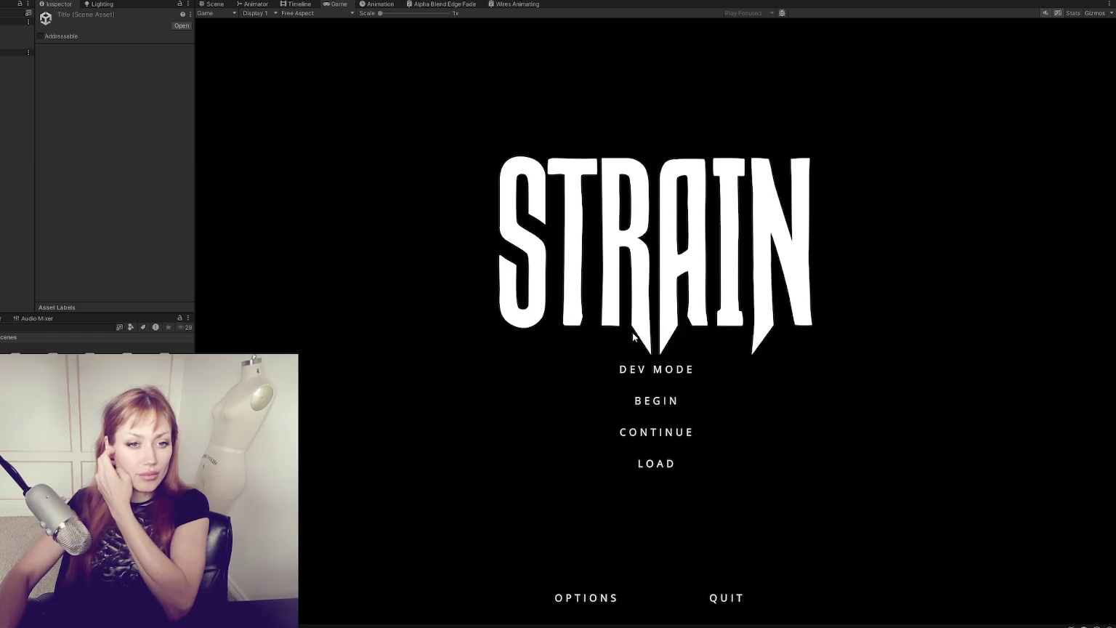
Step: Start the game from the STRAIN title menu and load into the walled base
left_click(664, 371)
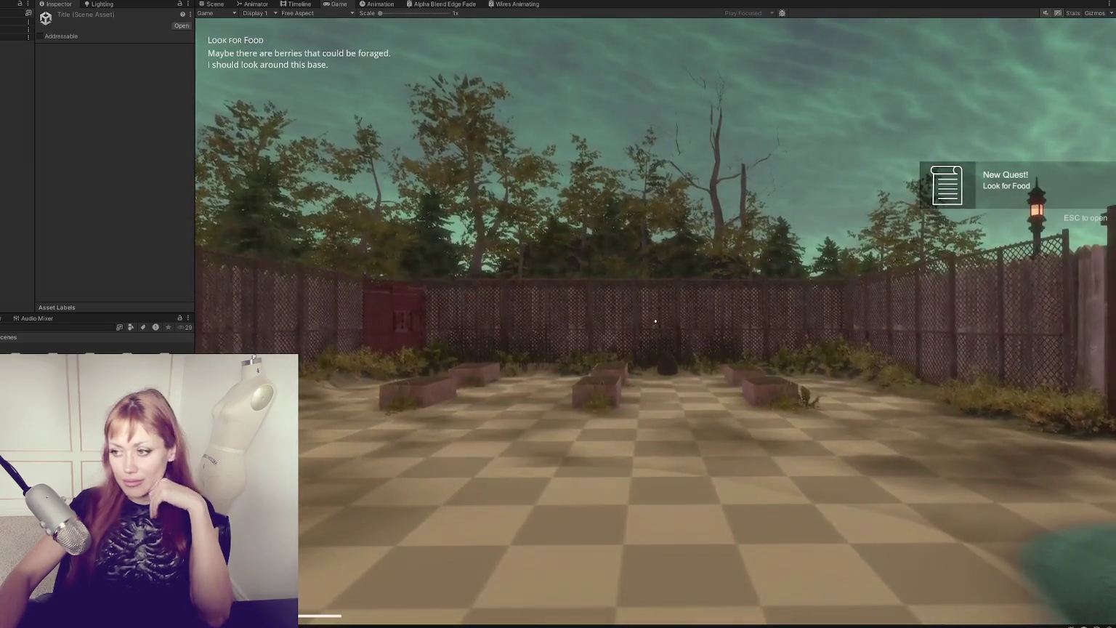
left_click(406, 391)
key("w")
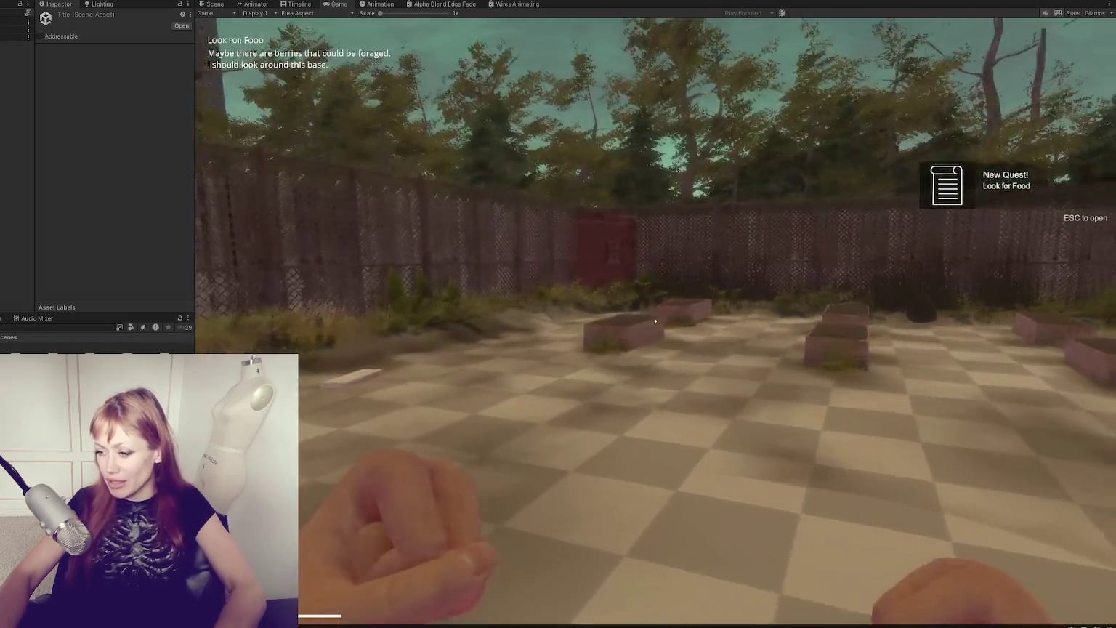
key("w")
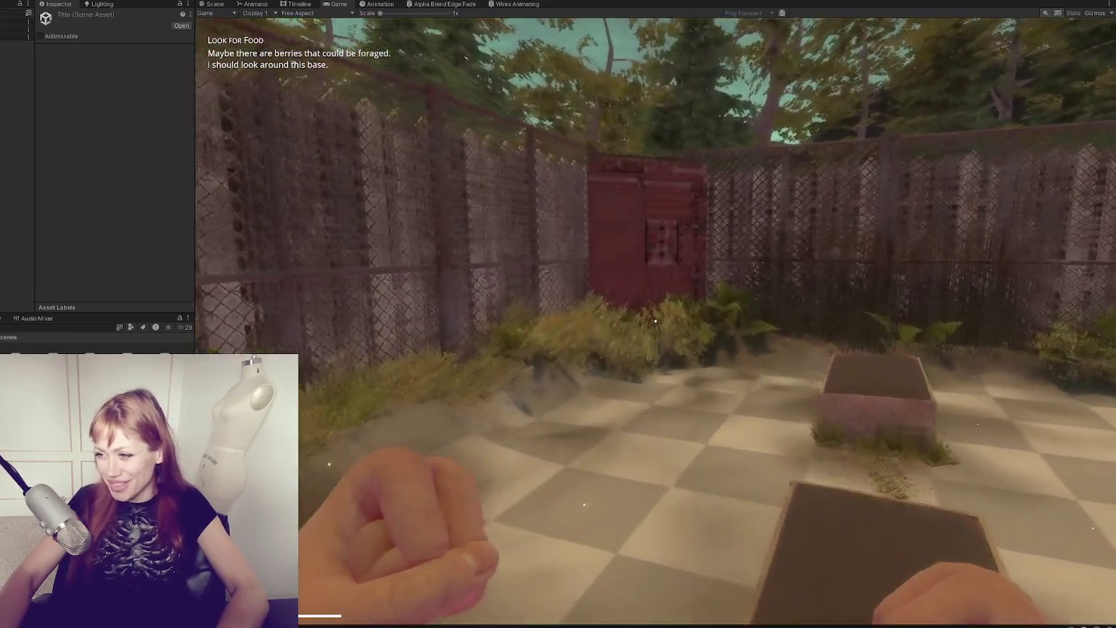
key("w")
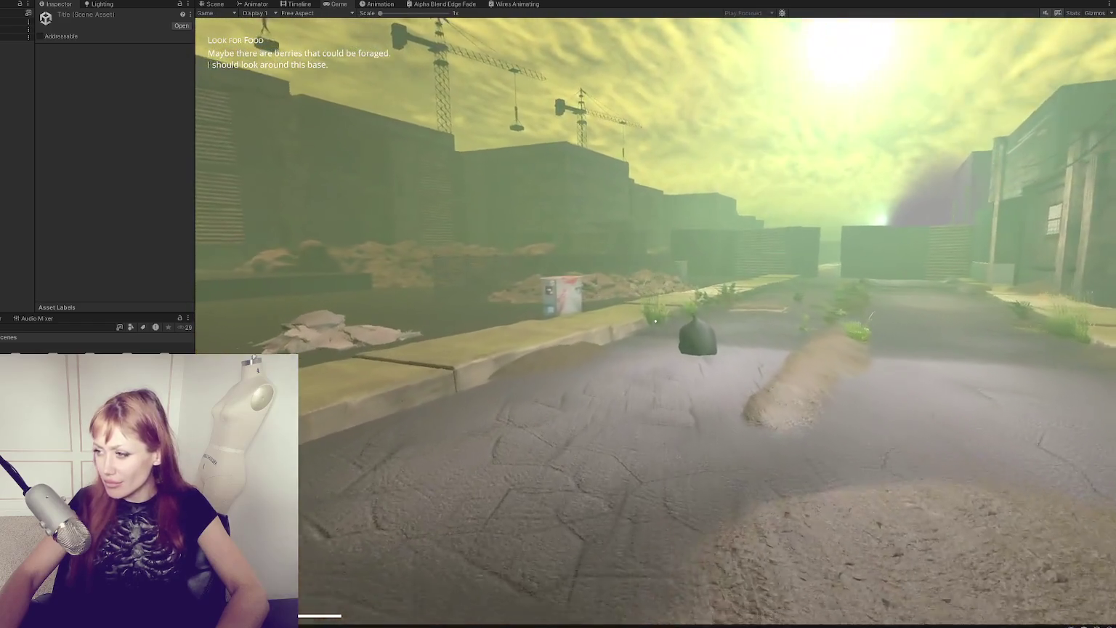
key("w")
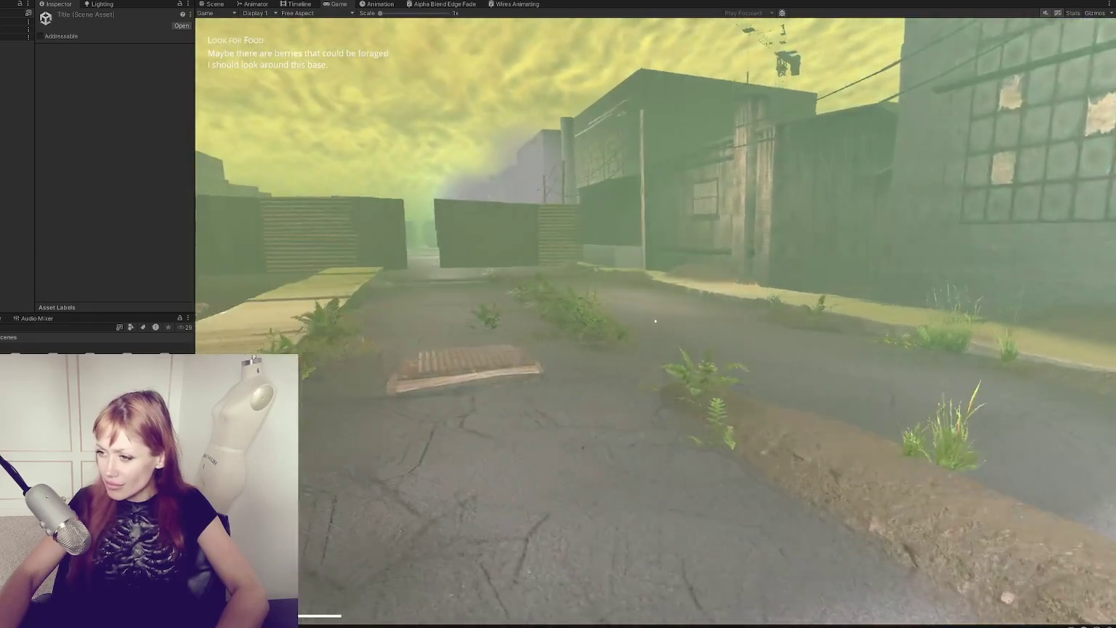
key("w")
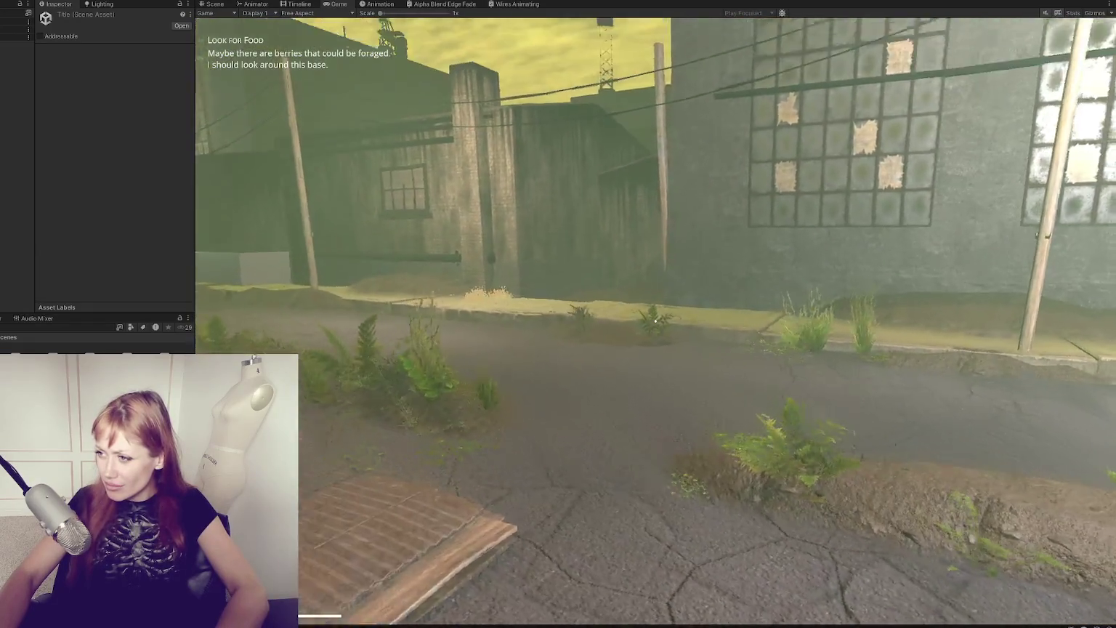
key("s")
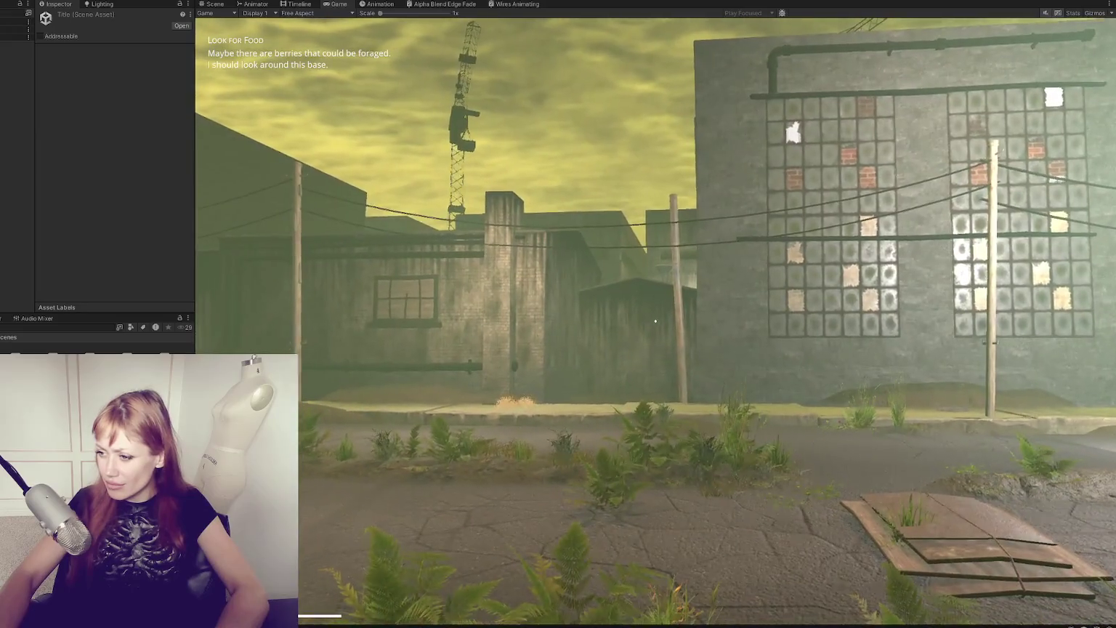
key("w")
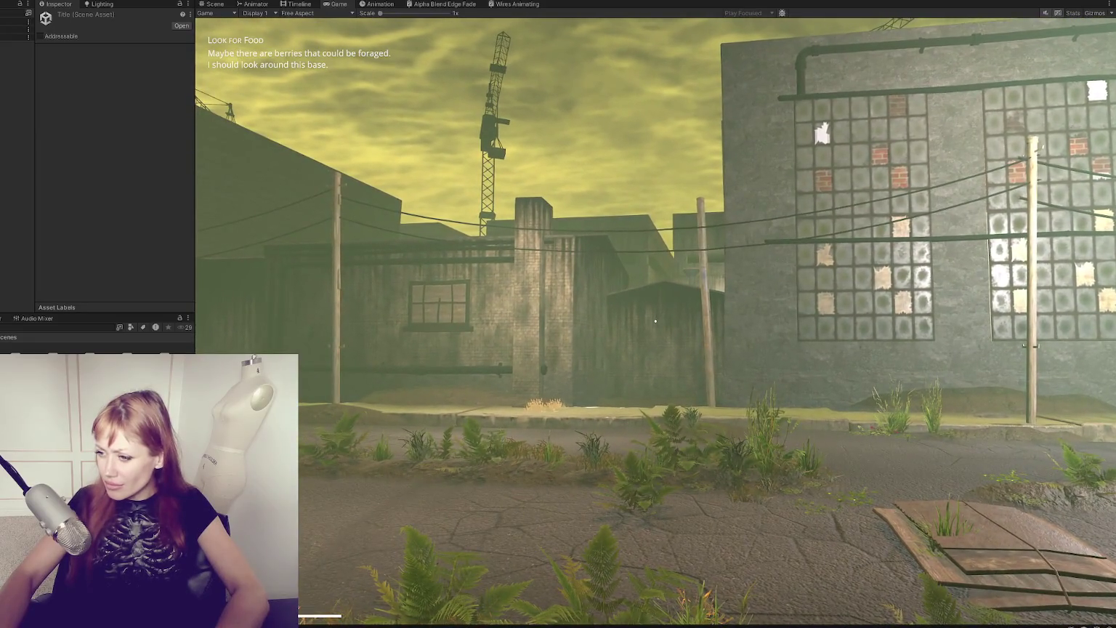
key("w")
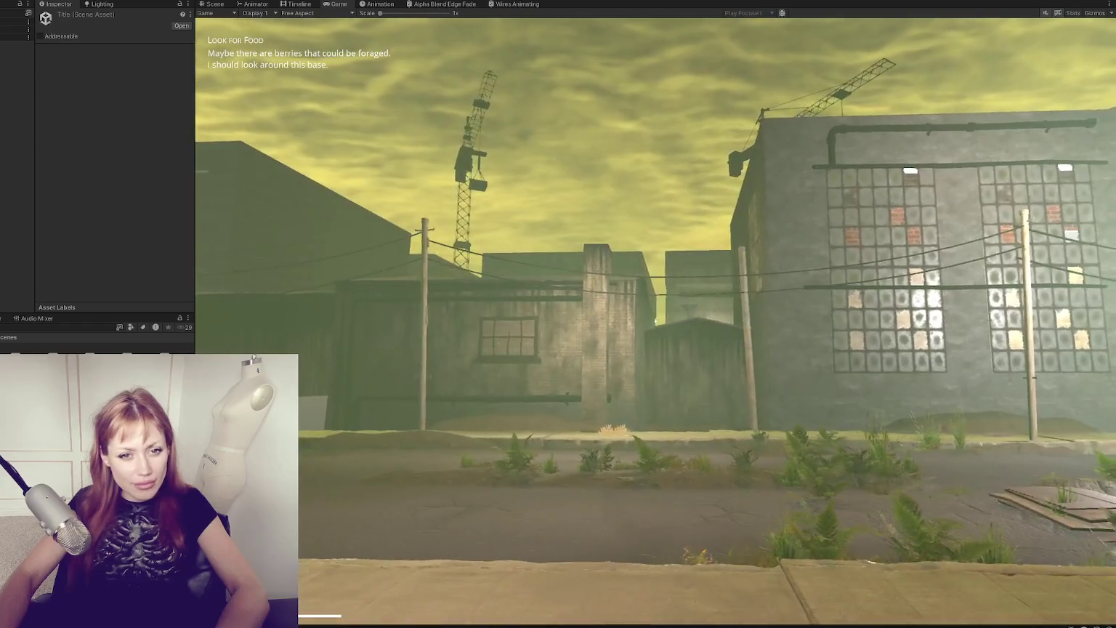
key("s")
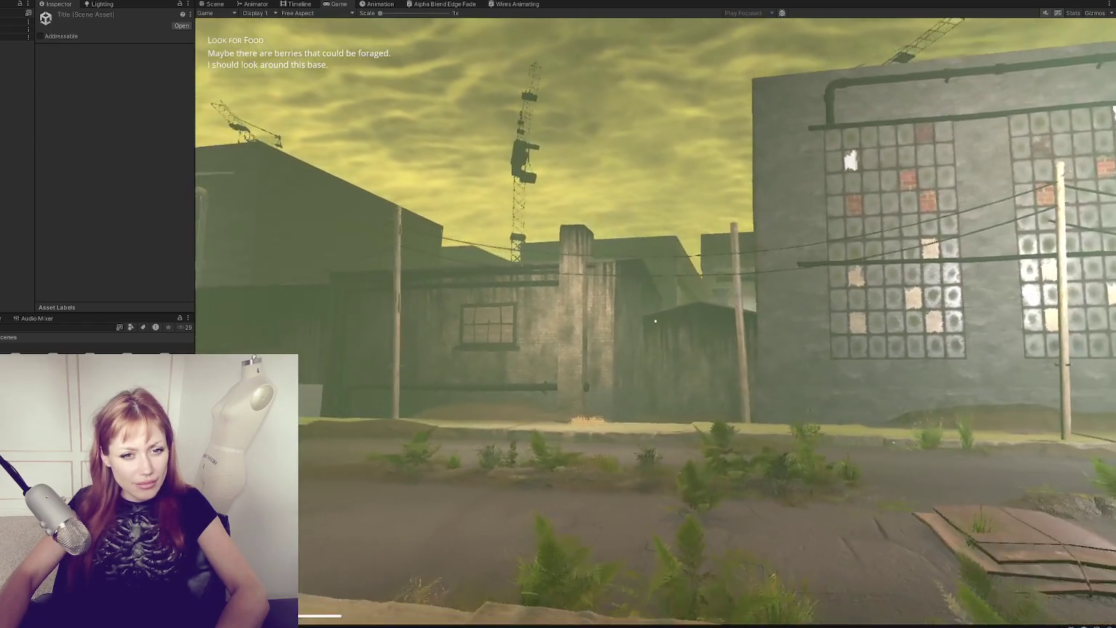
key("a")
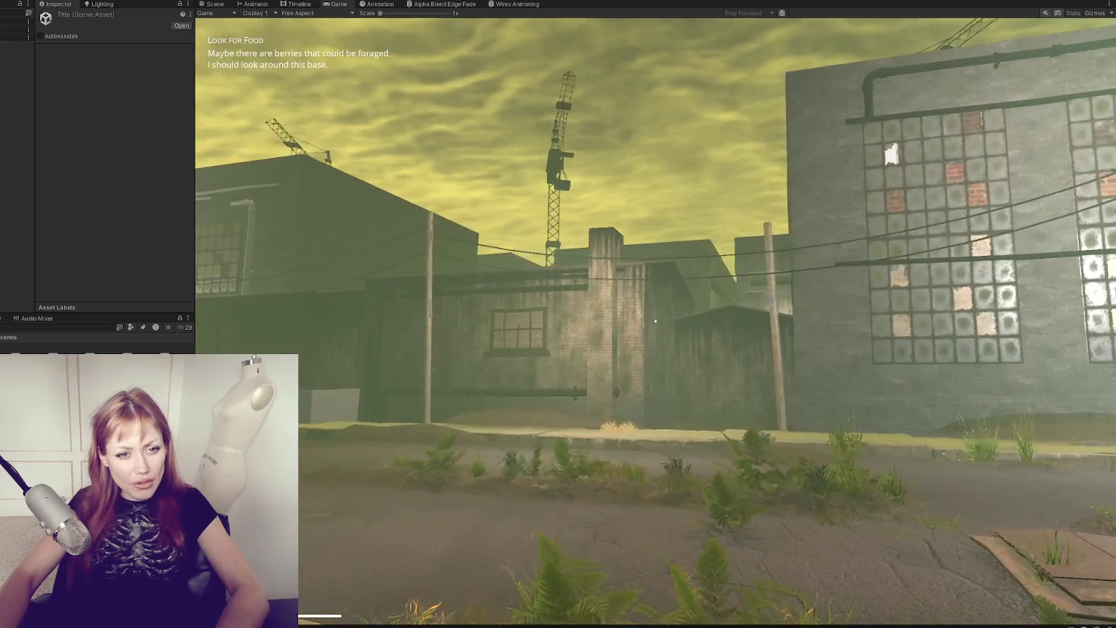
key("w")
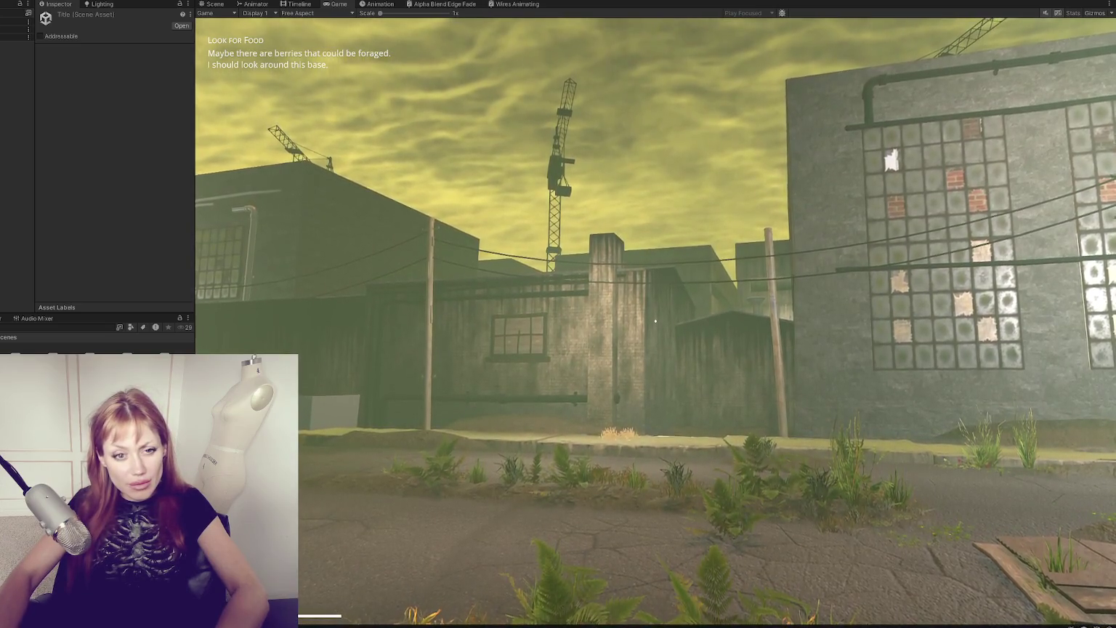
key("s")
key("w")
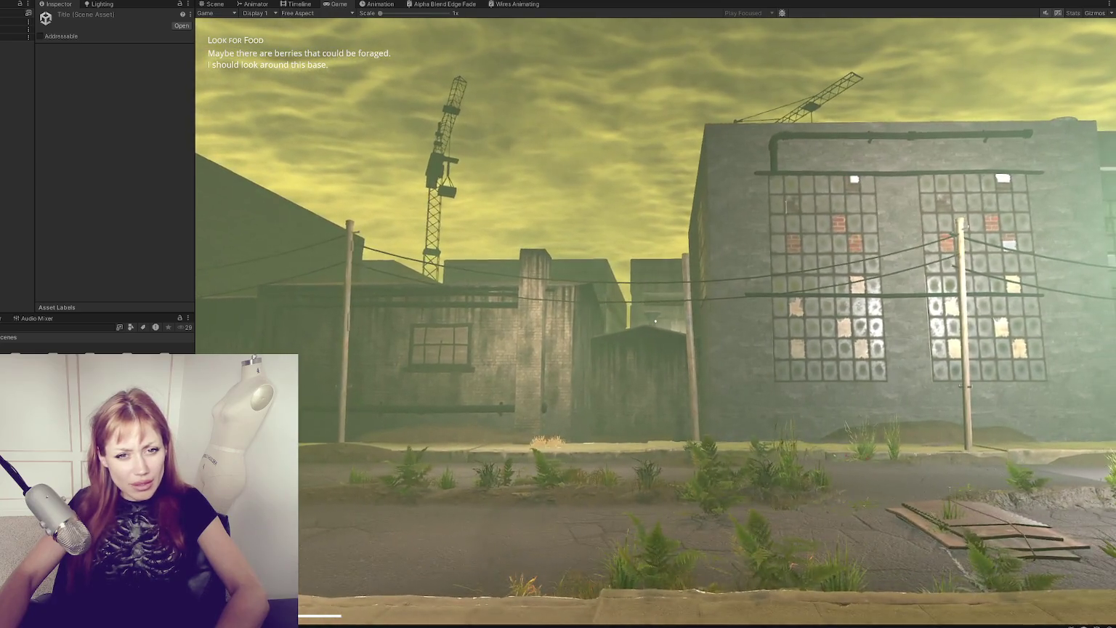
key("s")
key("w")
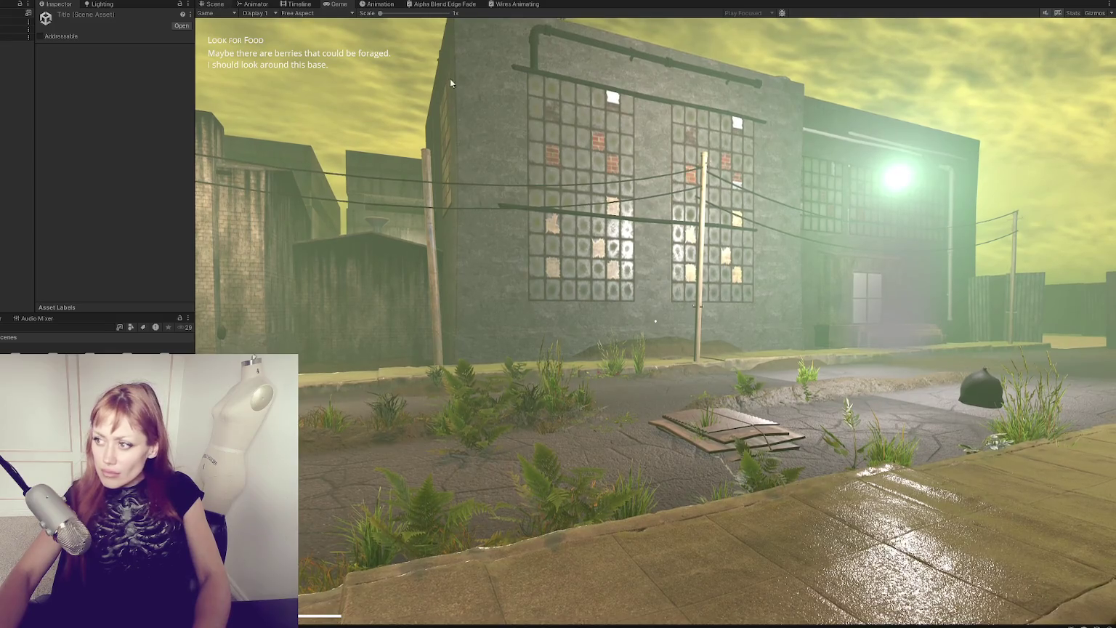
Step: Fly down into the street, select the fog Particle System, and check it in the game
left_click(227, 4)
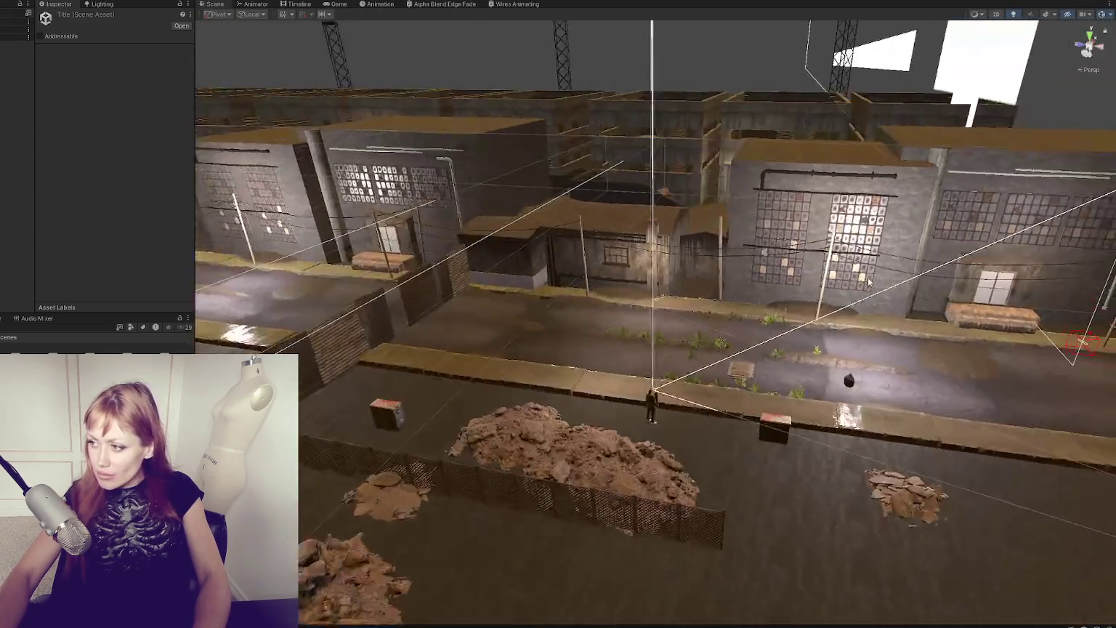
left_click_drag(869, 282, 770, 240)
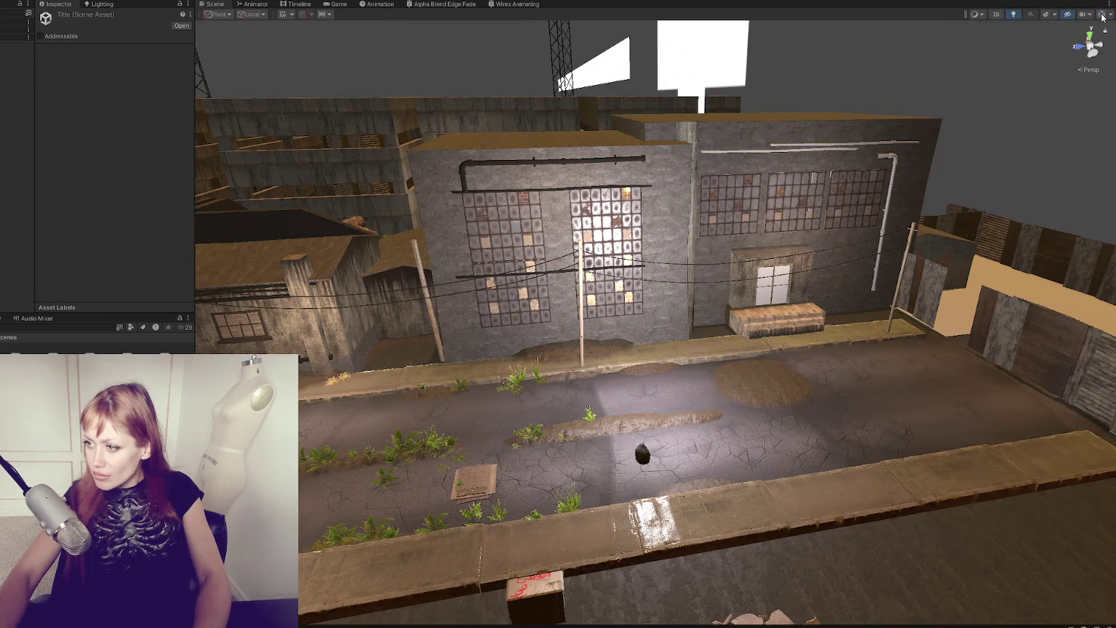
left_click_drag(988, 139, 938, 158)
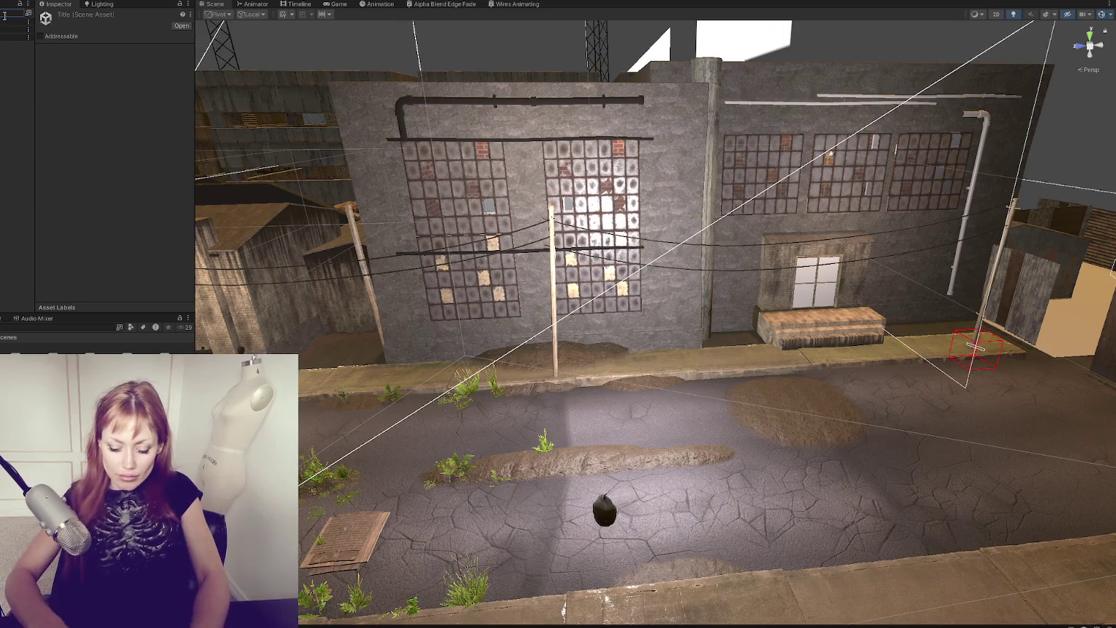
left_click(18, 61)
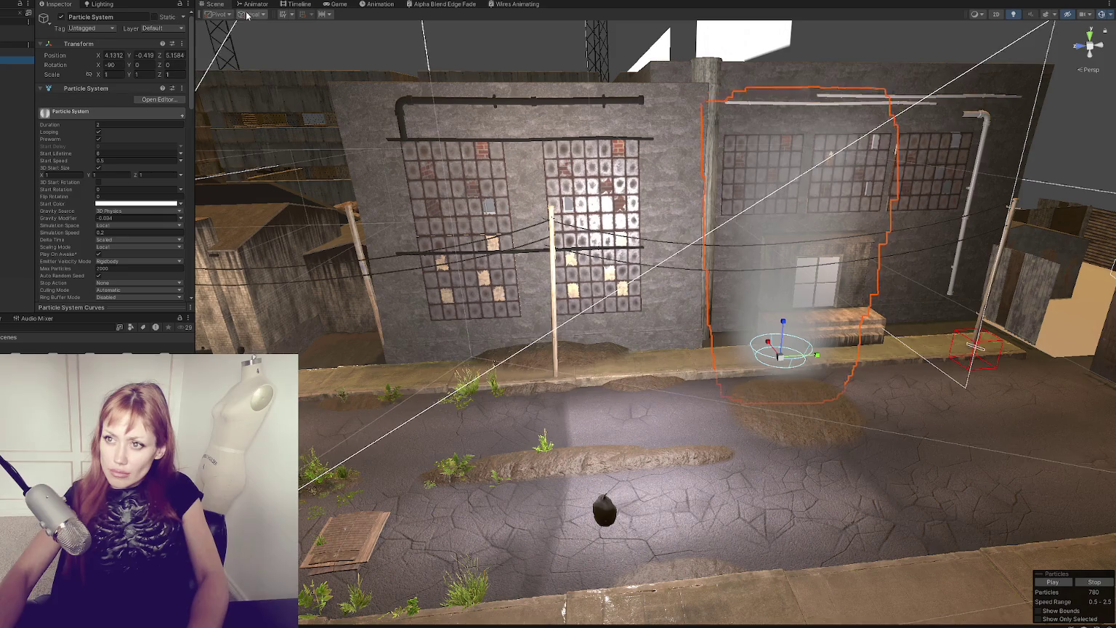
left_click(339, 5)
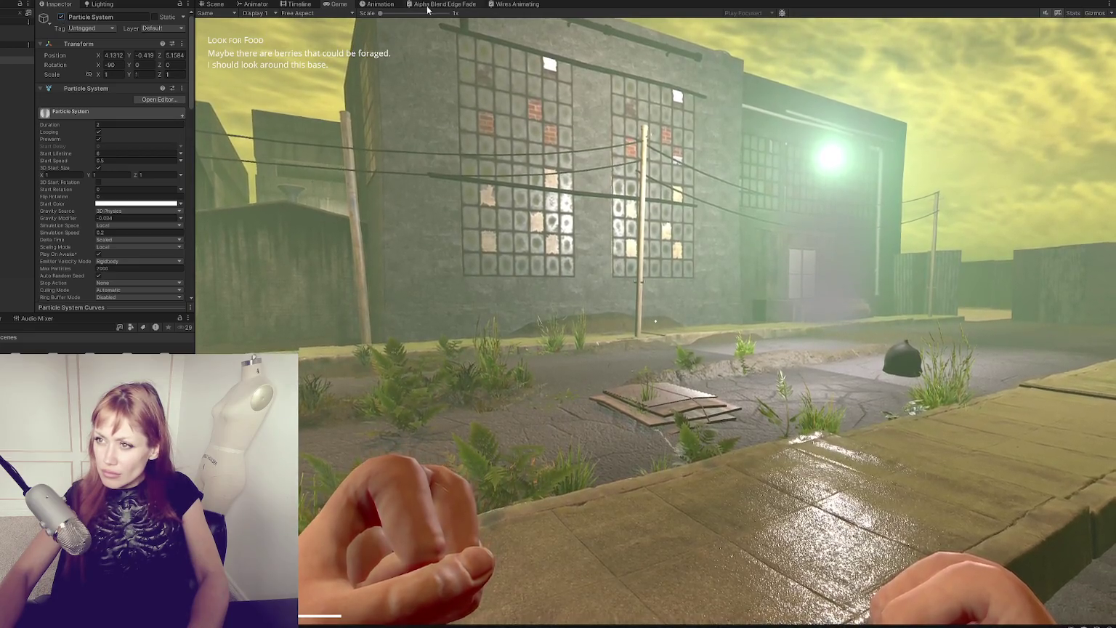
Step: Select Point Light (12) near the building and view the running game
key("ctrl+1")
mouse_move(875, 148)
left_mouse_down()
mouse_move(783, 160)
mouse_move(726, 185)
left_mouse_up()
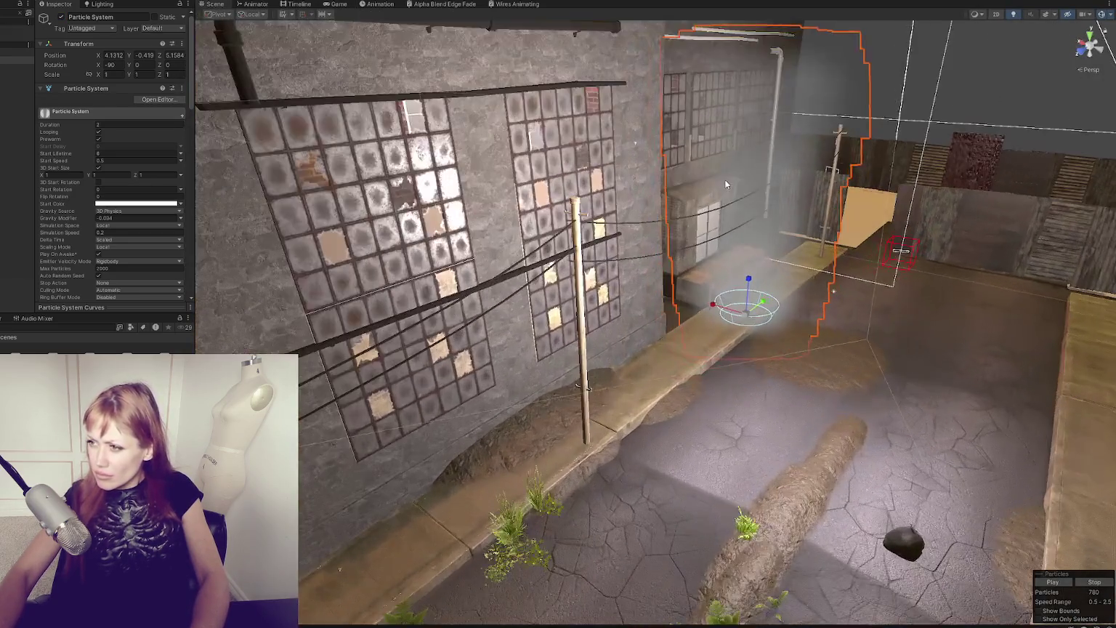
left_click(635, 143)
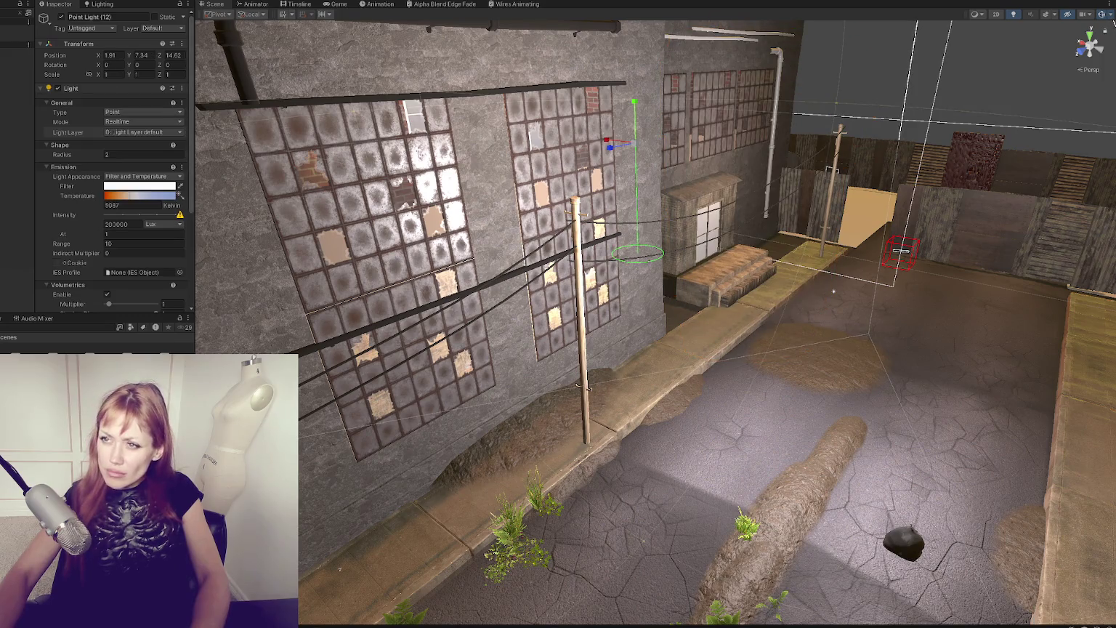
left_click(334, 5)
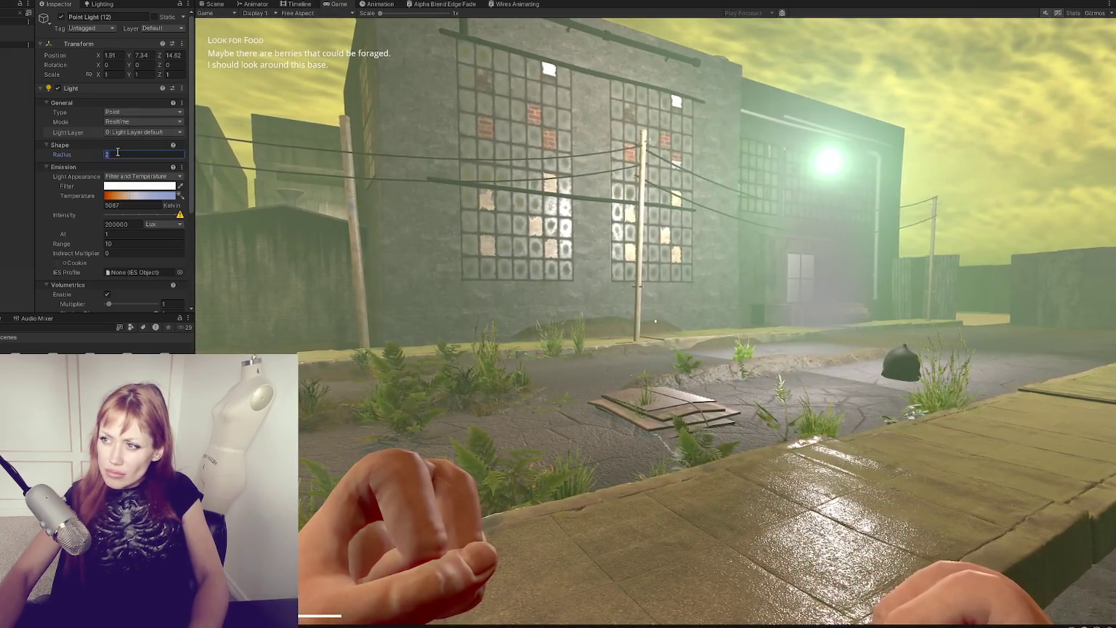
Step: Set Point Light (12)'s radius to 6
double_click(118, 154)
type("6")
key("Return")
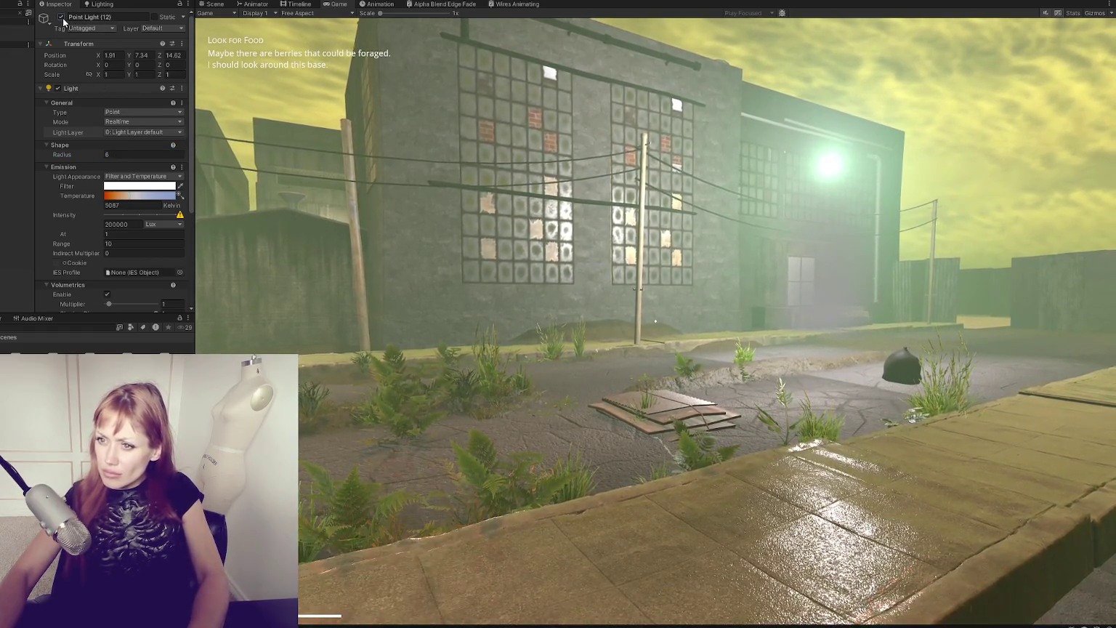
Step: Untick Fade Gizmos, tick 3D Icons, and select the other point light by the building
left_click(216, 4)
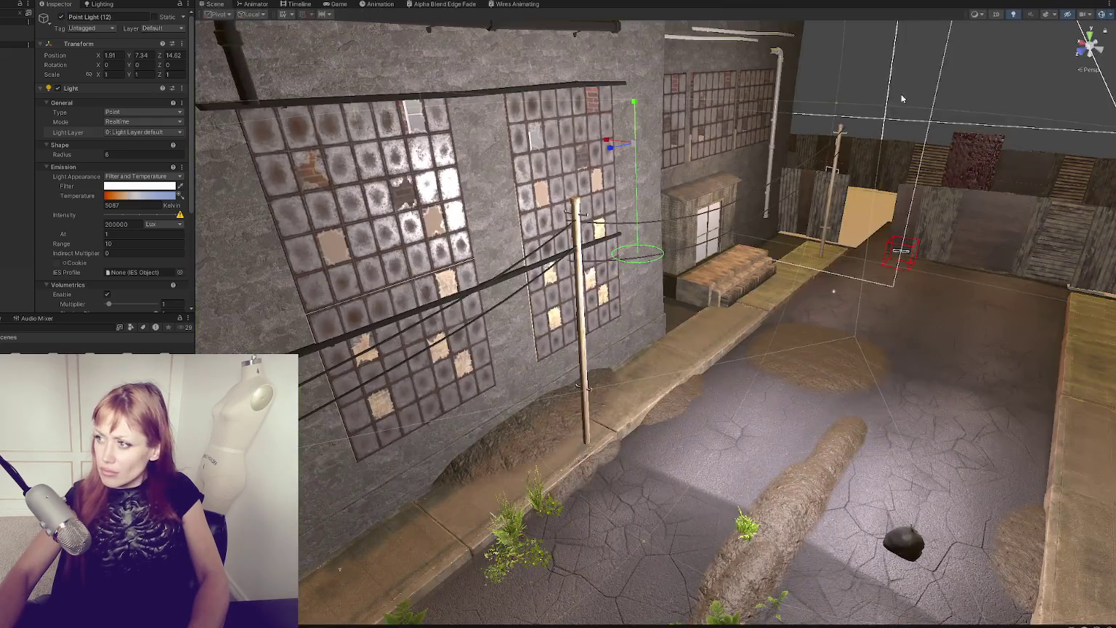
left_click(1111, 14)
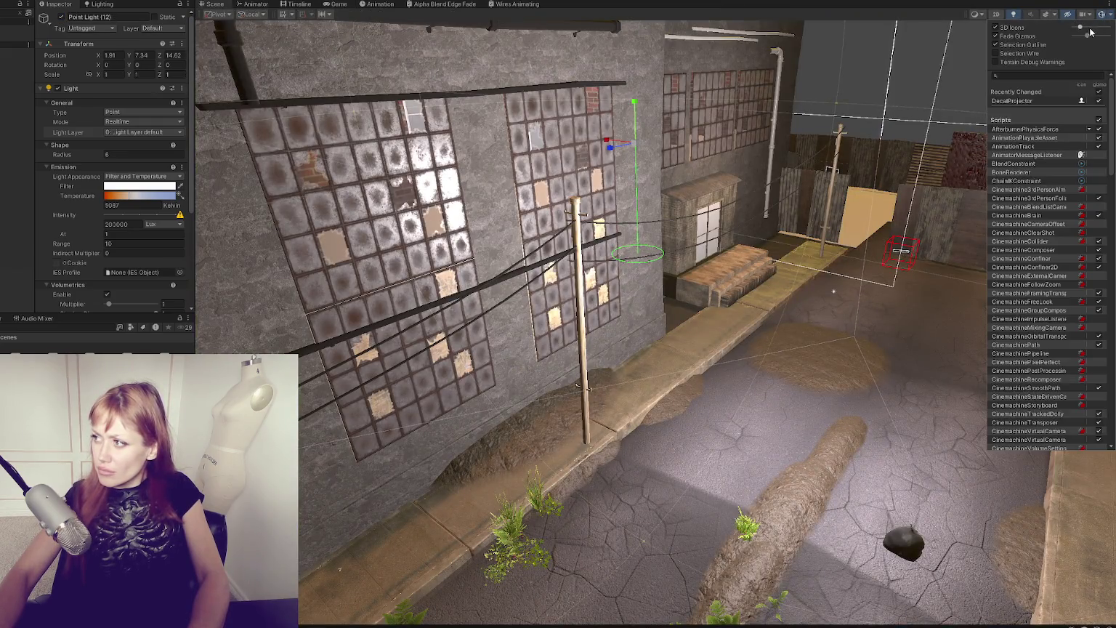
left_click(997, 36)
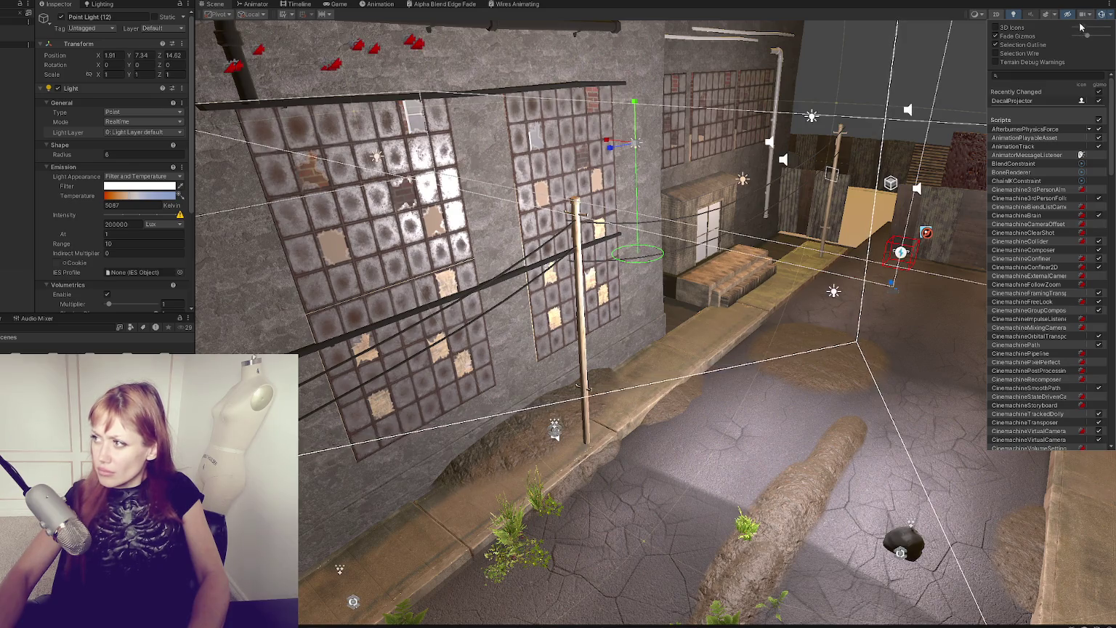
left_click_drag(1089, 38, 1077, 38)
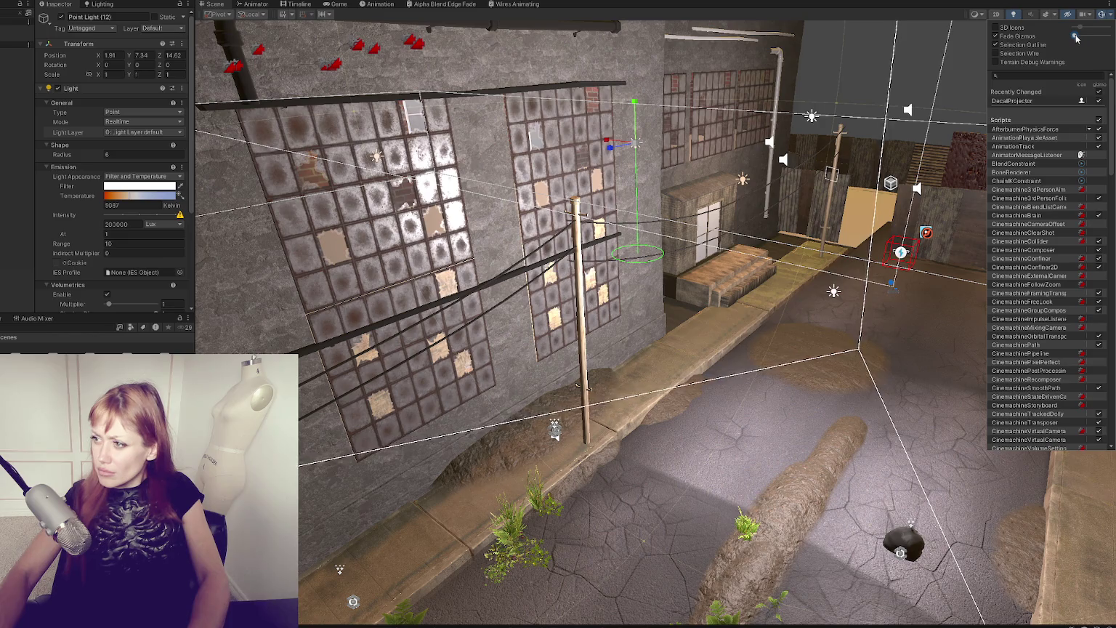
left_click(1025, 29)
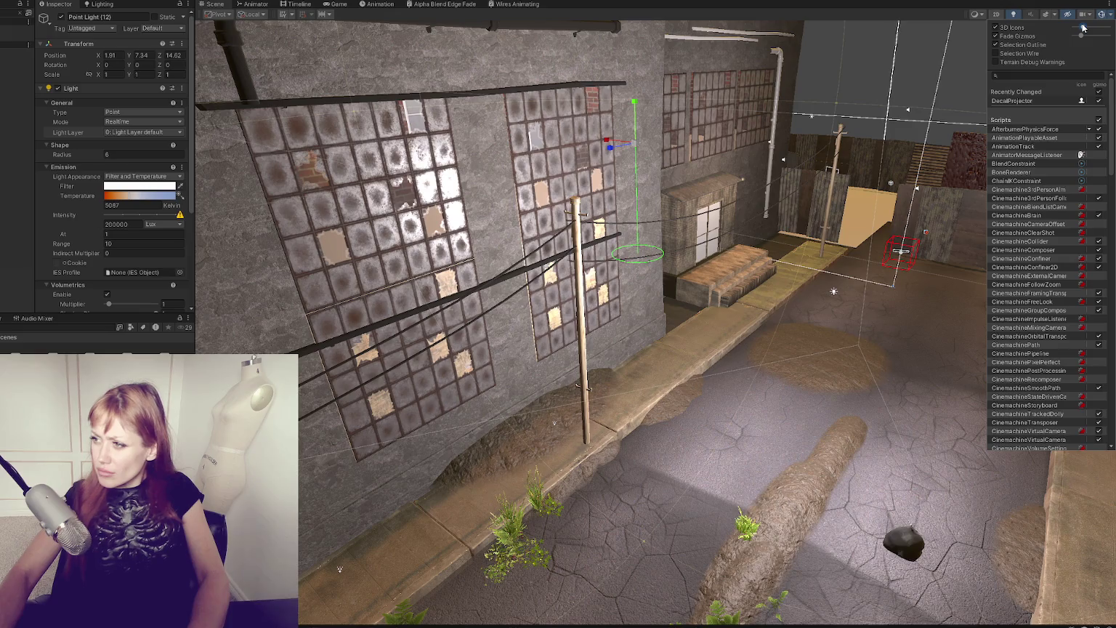
mouse_move(972, 79)
left_mouse_down()
mouse_move(704, 209)
mouse_move(777, 216)
left_mouse_up()
left_click(460, 449)
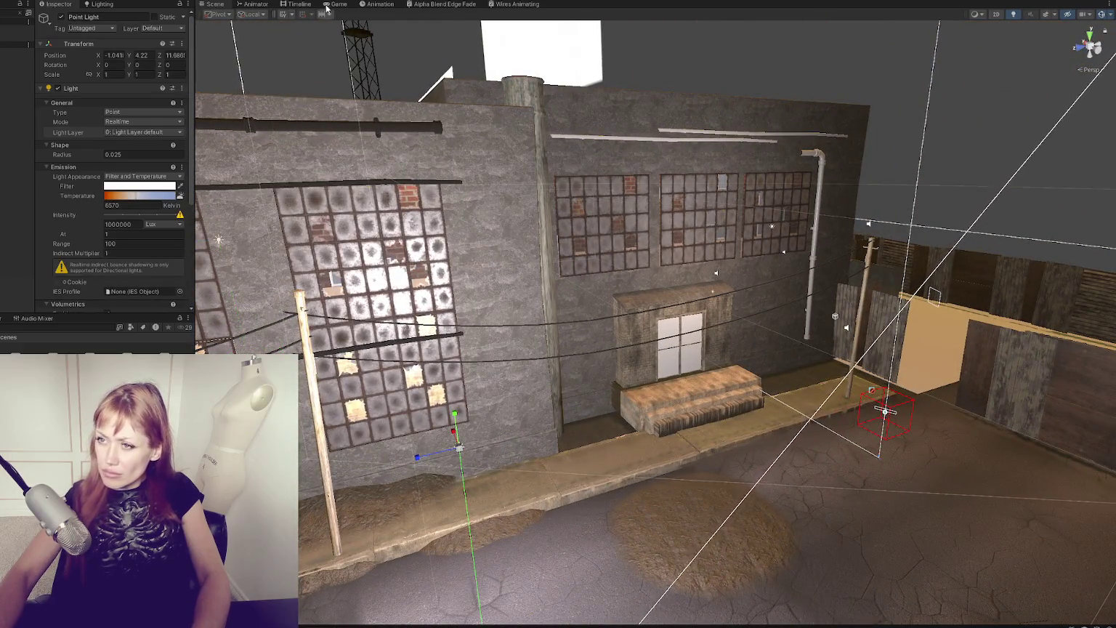
Step: Toggle the point light off and back on in the running game to compare
left_click(339, 5)
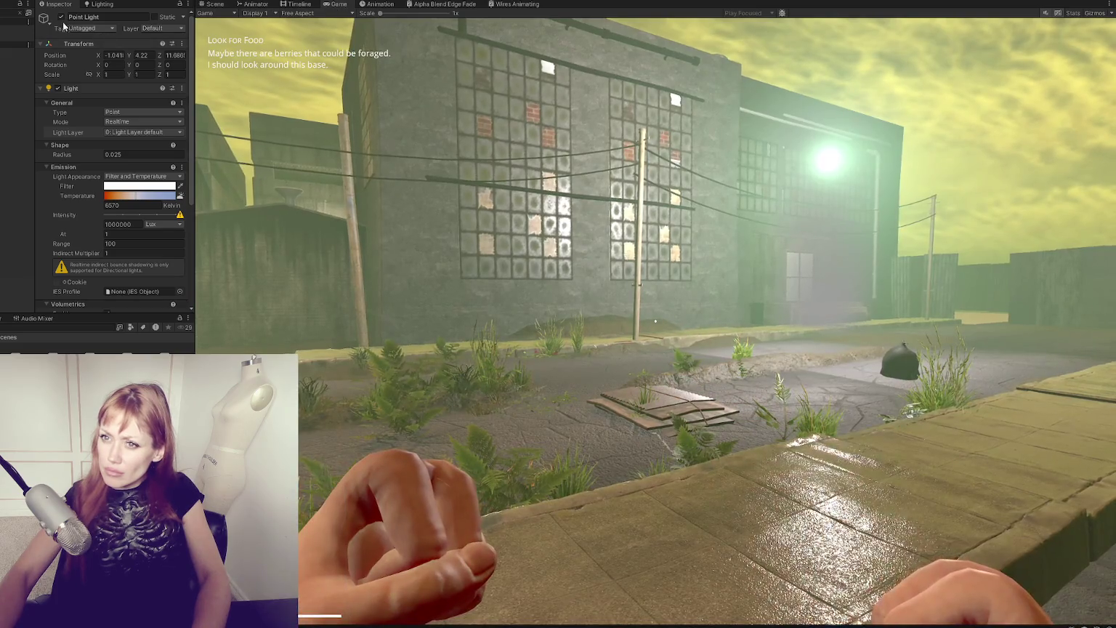
left_click(61, 17)
left_click(61, 17)
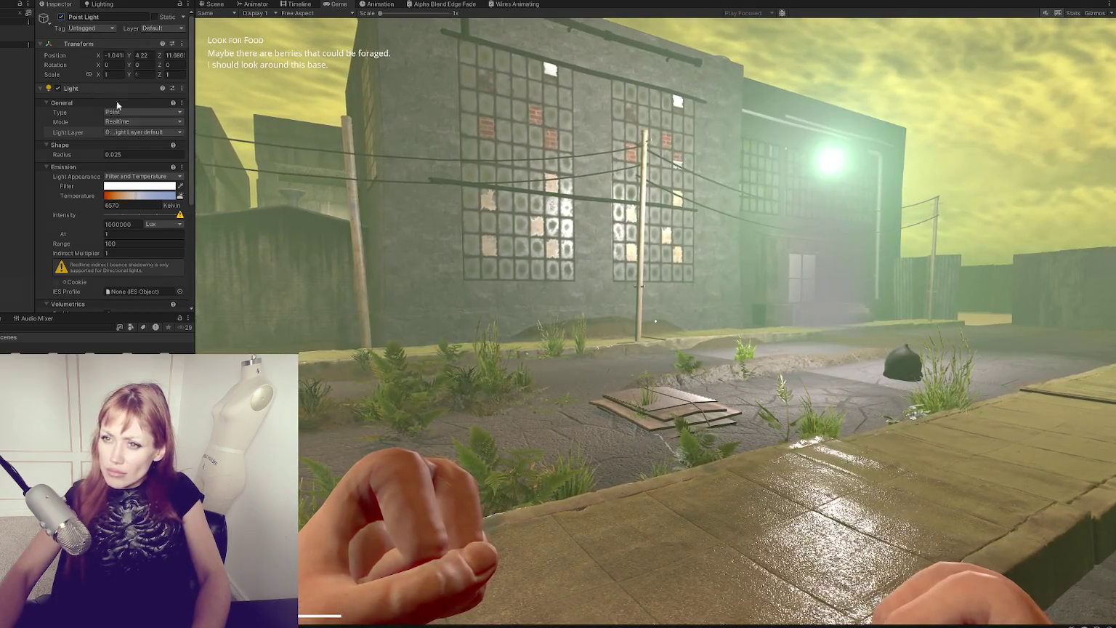
Step: Set the point light's radius to 5, then pause the game and return to the scene
left_click(128, 154)
type("5")
key("Return")
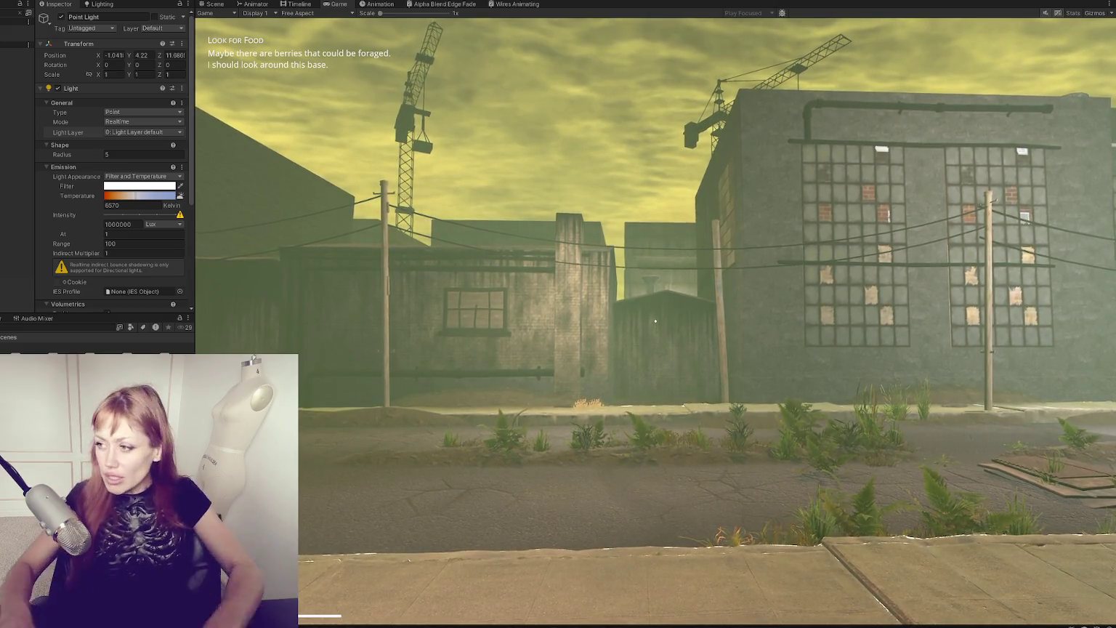
key("Escape")
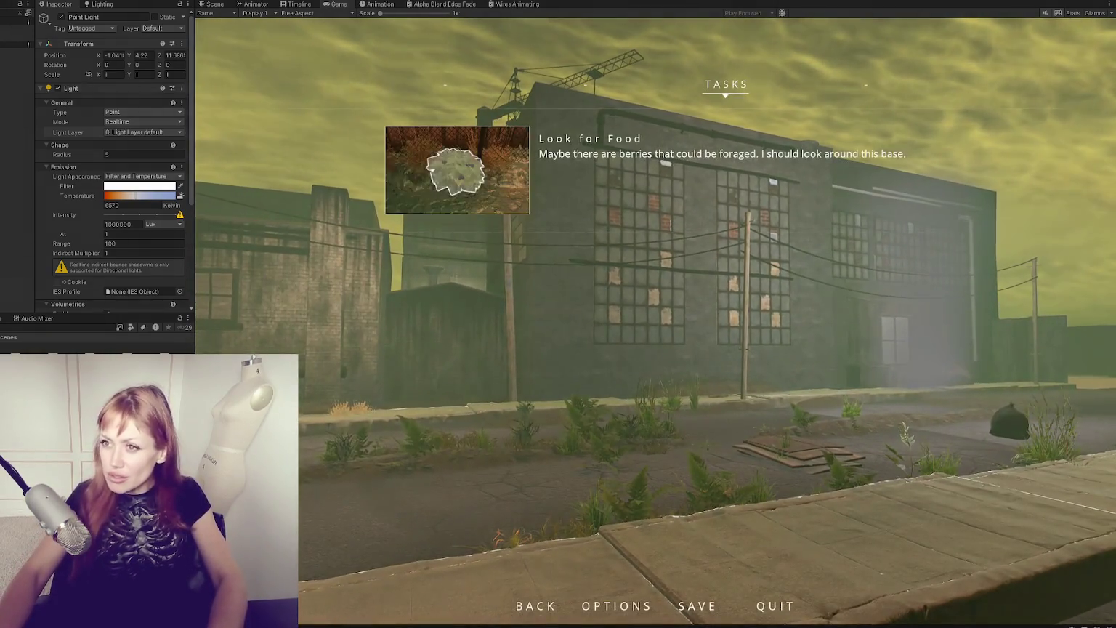
left_click(213, 4)
Step: Select the two-story wall and expand its Concrete_D material settings
left_click(245, 265)
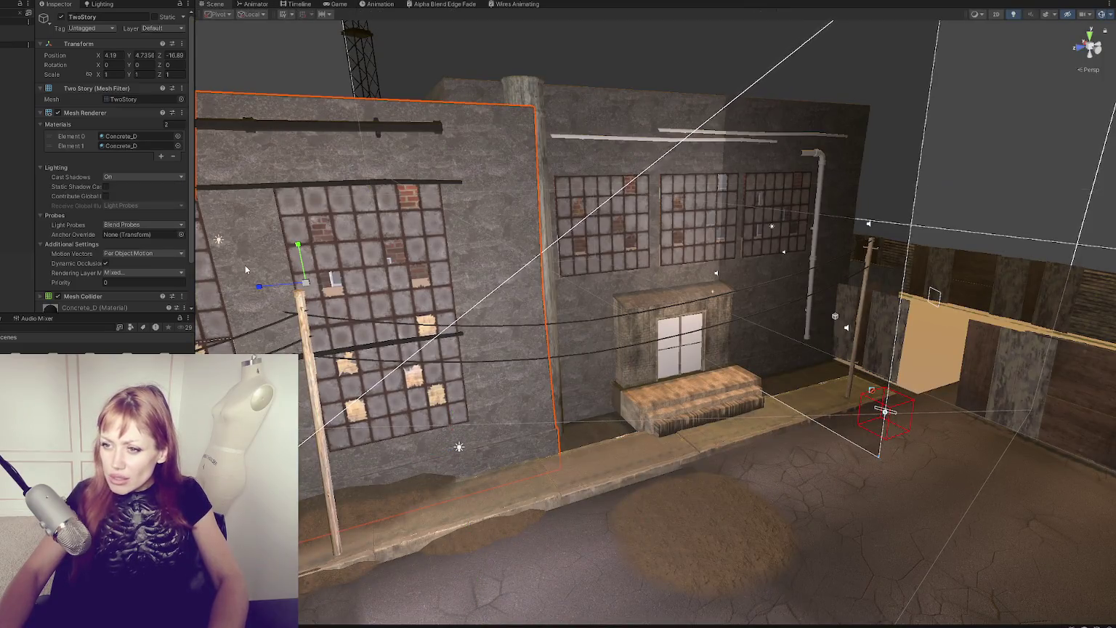
scroll(77, 258, "down", 5)
left_click(77, 259)
scroll(77, 259, "down", 5)
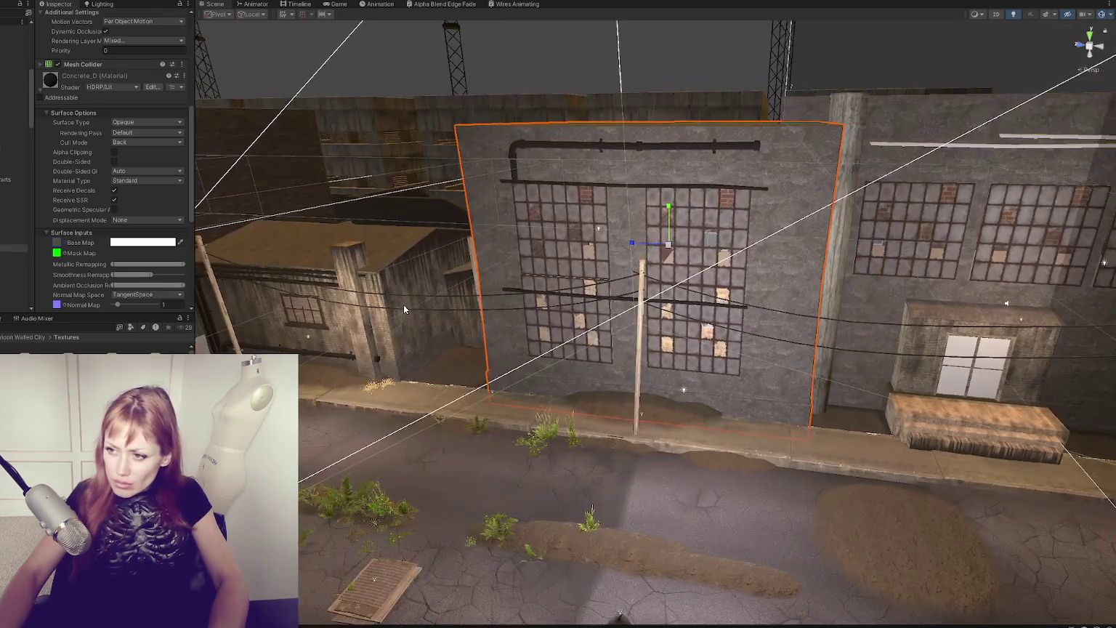
Step: Select the low left building, return to the Textures folder, and select its chimney
left_click(402, 305)
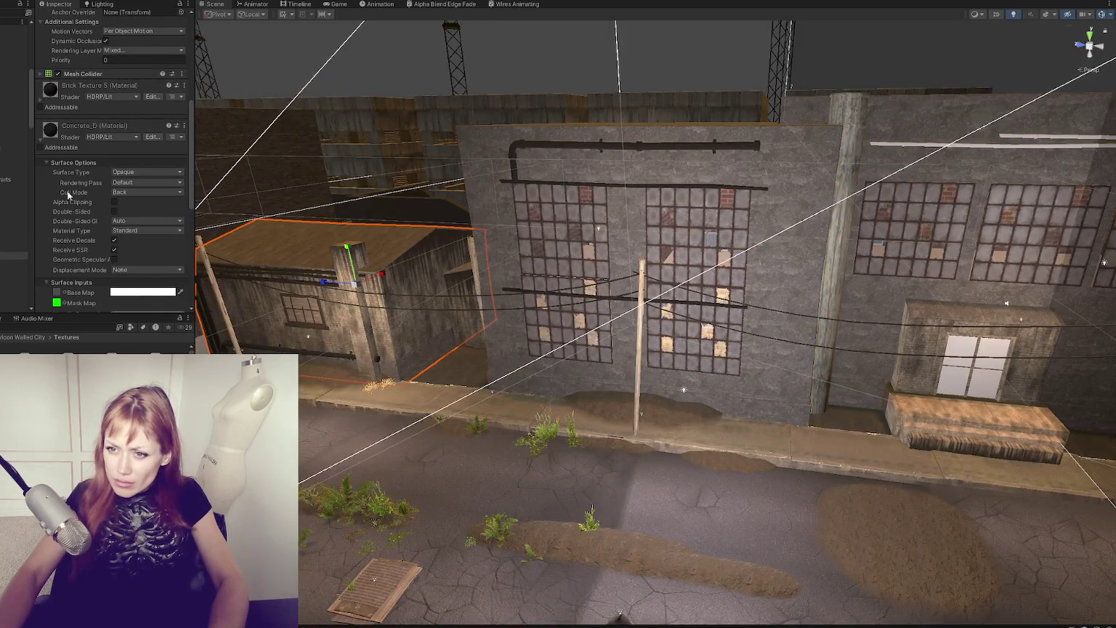
scroll(164, 281, "down", 2)
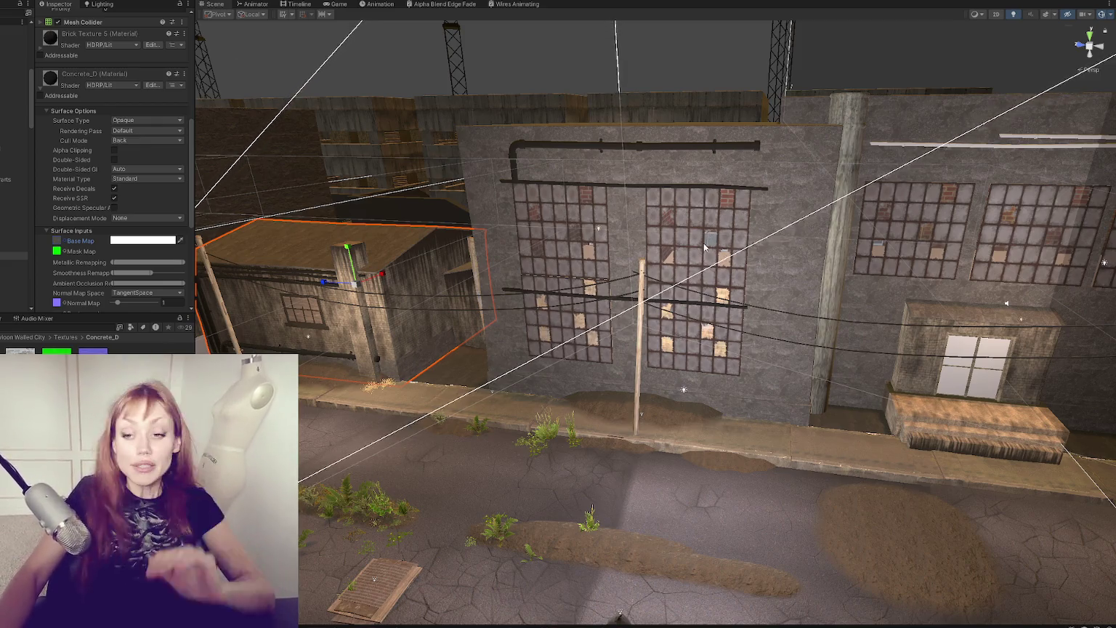
left_click(66, 339)
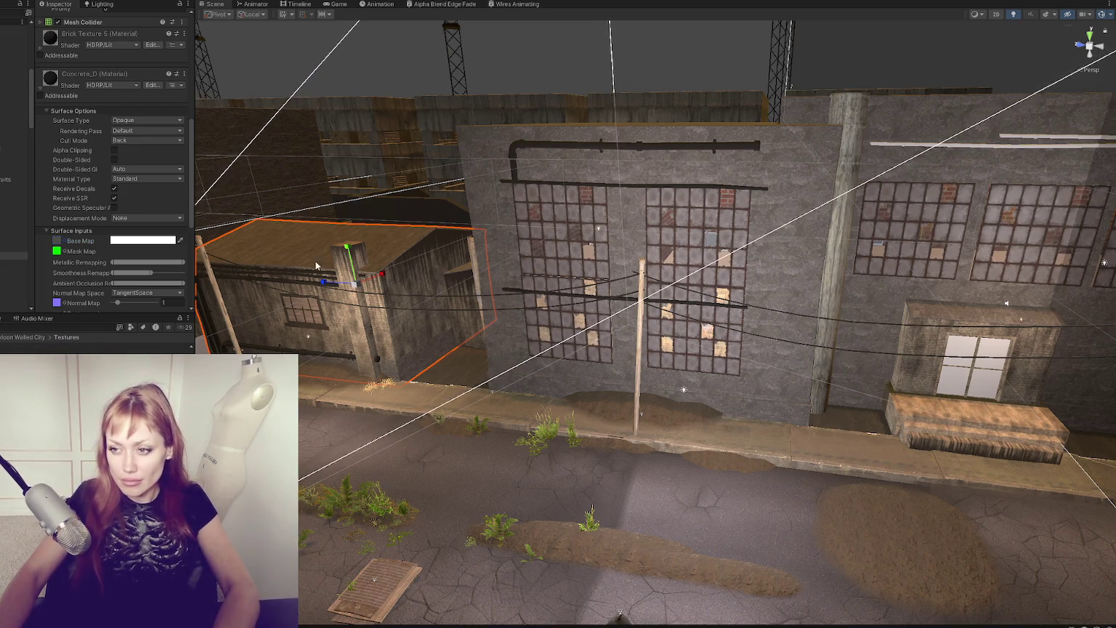
left_click(384, 300)
scroll(74, 269, "down", 5)
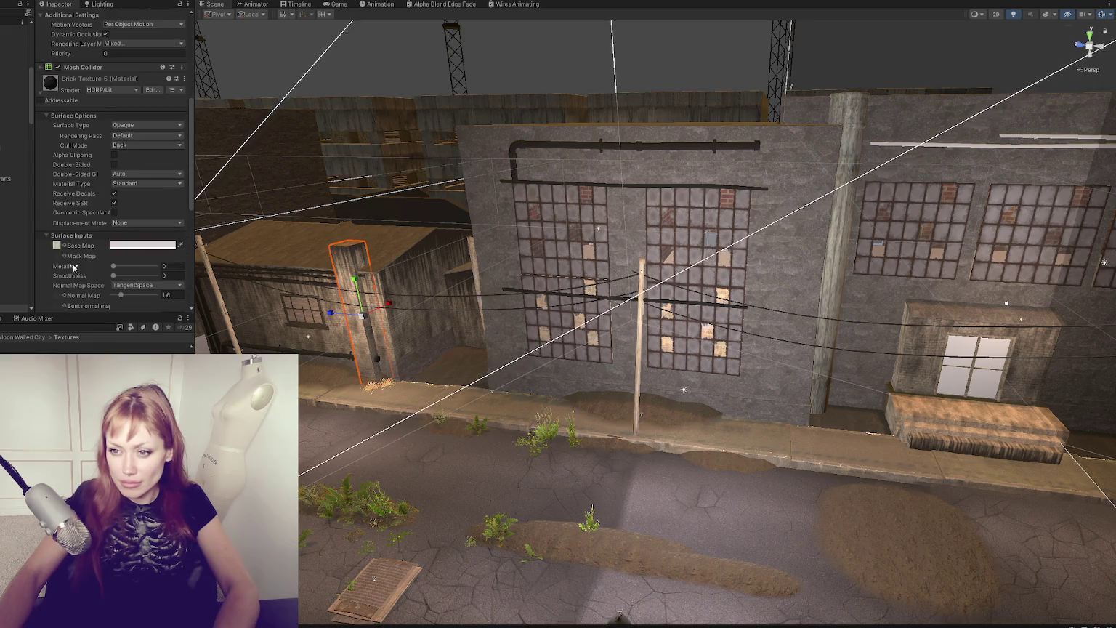
Step: Apply the brick material to the central building's front wall
left_click(56, 247)
scroll(58, 249, "down", 3)
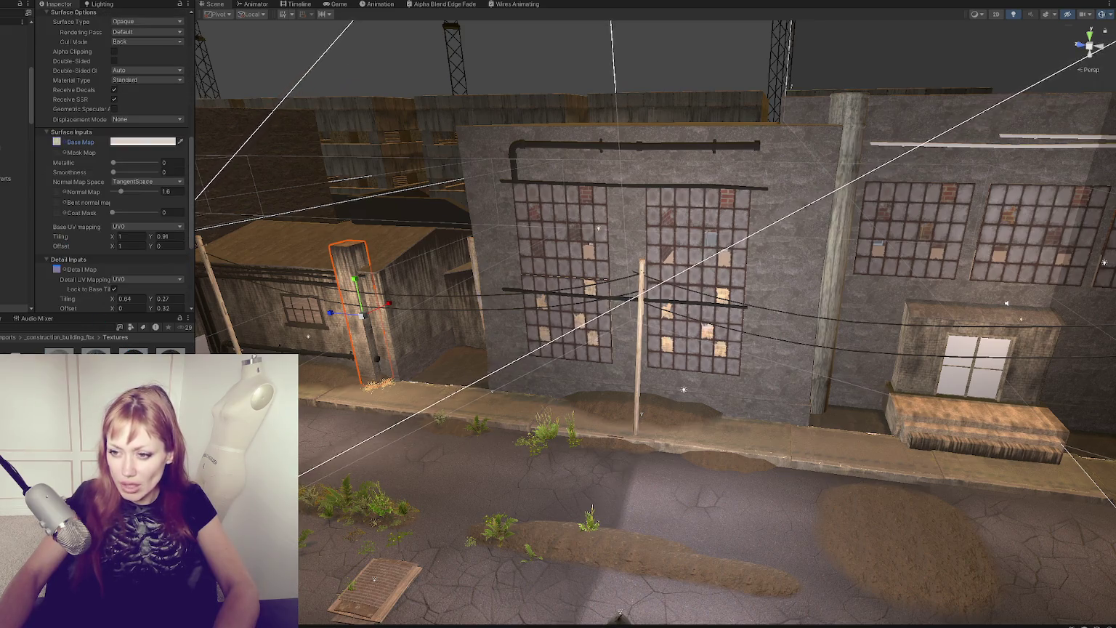
left_click_drag(133, 356, 517, 353)
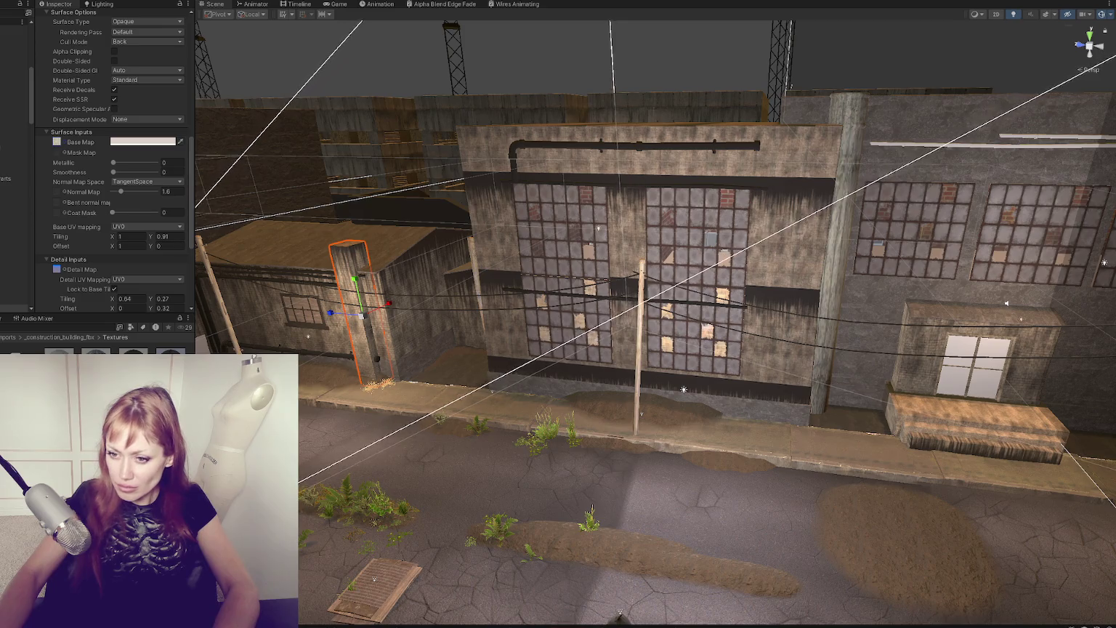
scroll(109, 181, "down", 4)
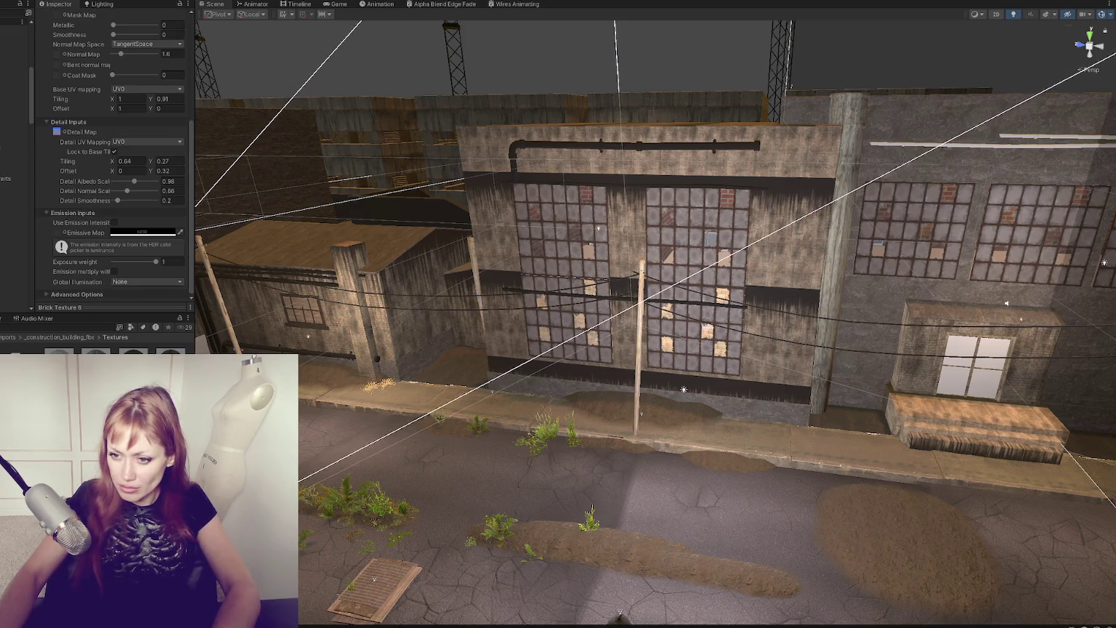
left_click_drag(133, 356, 517, 354)
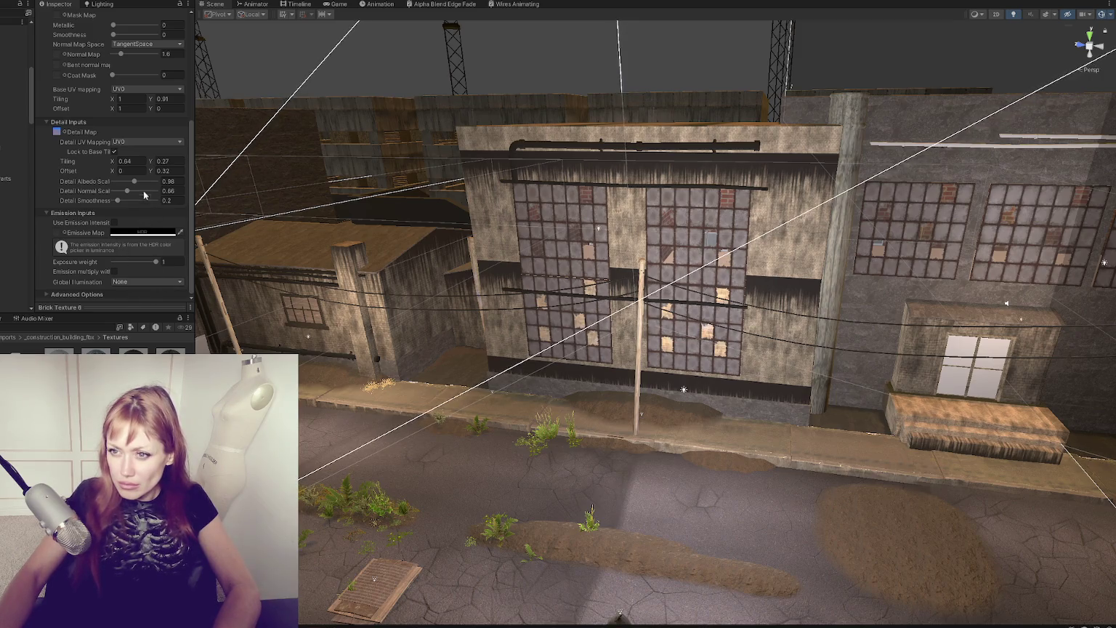
Step: Set the grime Detail Albedo Scale to 0 and view the plain brick wall up close
mouse_move(137, 183)
left_mouse_down()
mouse_move(129, 192)
mouse_move(114, 164)
mouse_move(153, 163)
left_mouse_up()
type("0.24")
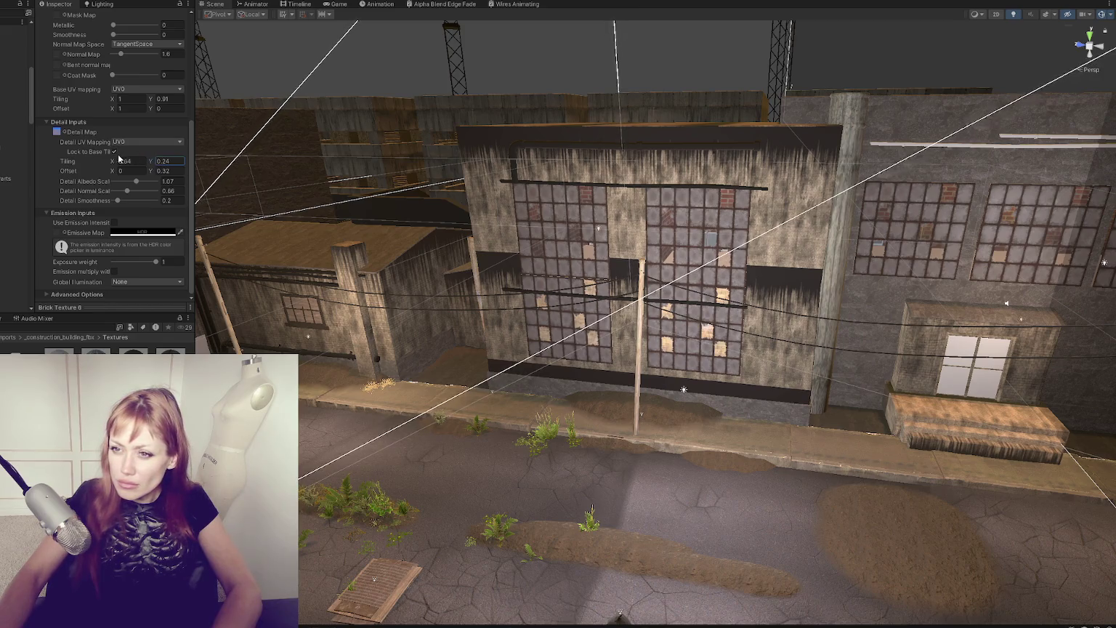
left_click_drag(123, 181, 105, 183)
mouse_move(509, 240)
left_mouse_down()
mouse_move(472, 233)
mouse_move(523, 235)
mouse_move(300, 613)
left_mouse_up()
Step: Swap in a lighter brick texture and try base map tiling values of 0.5 and 0.3
scroll(97, 252, "up", 5)
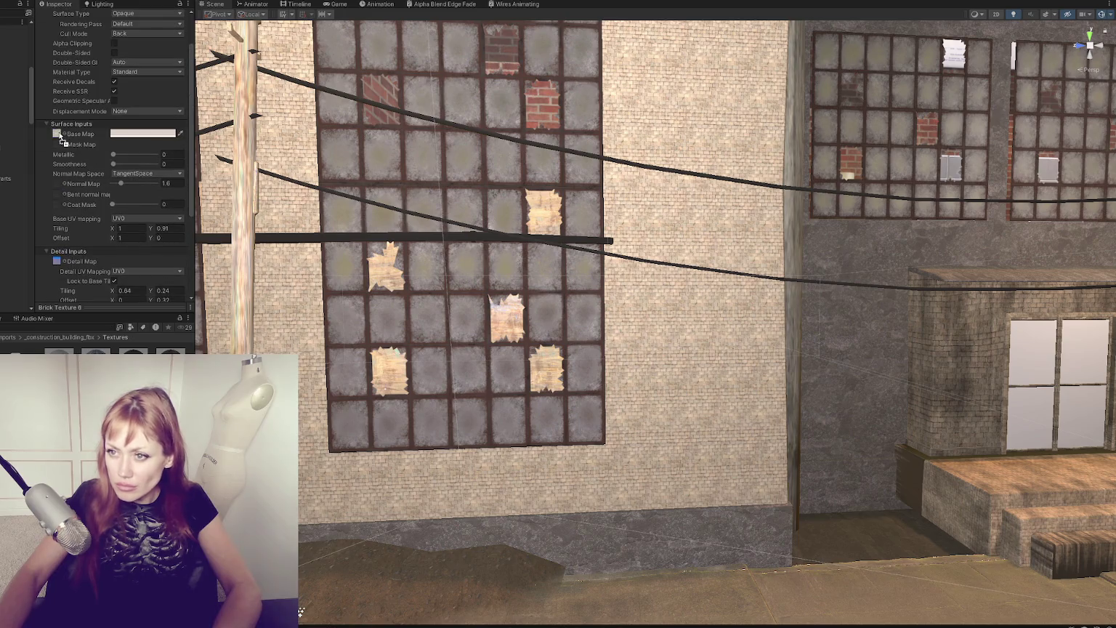
left_click_drag(61, 138, 60, 135)
scroll(140, 284, "down", 2)
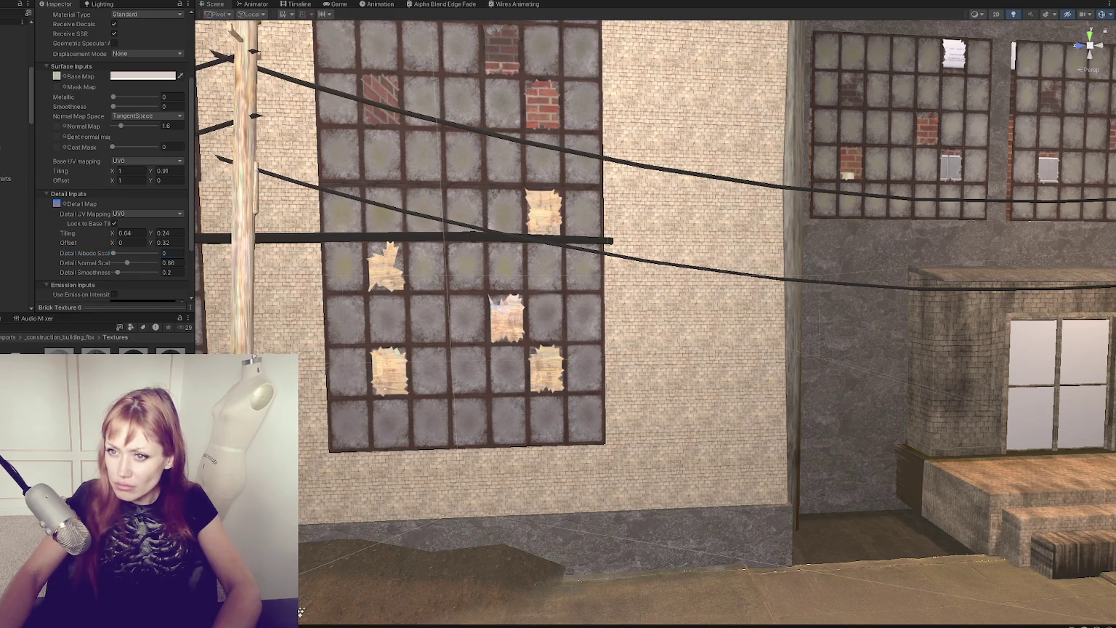
scroll(65, 20, "down", 2)
scroll(90, 144, "up", 5)
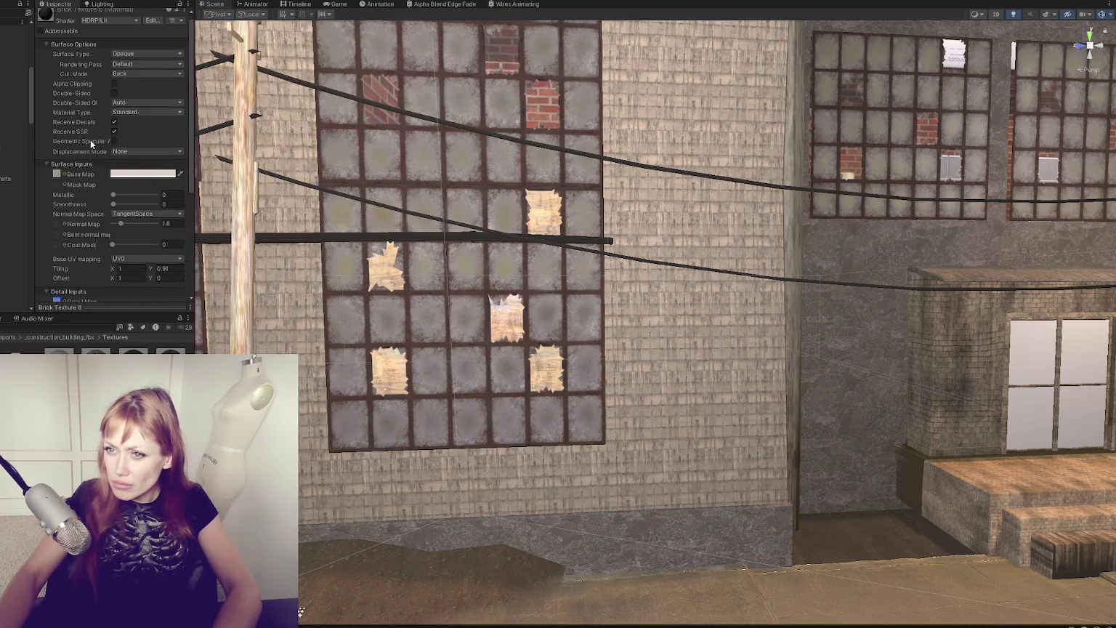
left_click(130, 269)
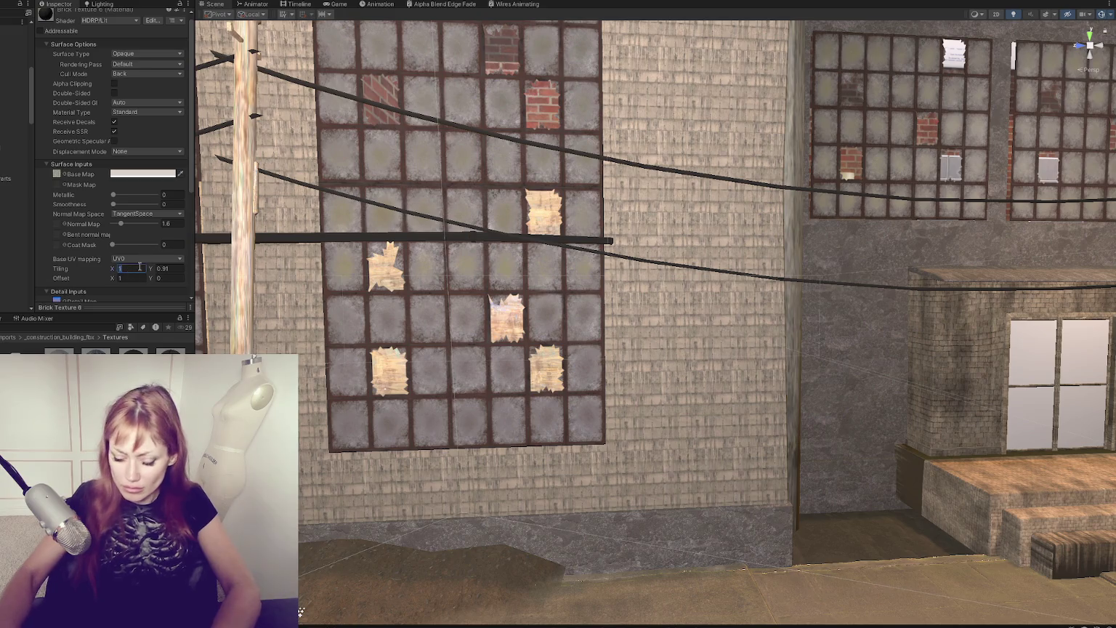
type("5")
key("Tab")
type(".5")
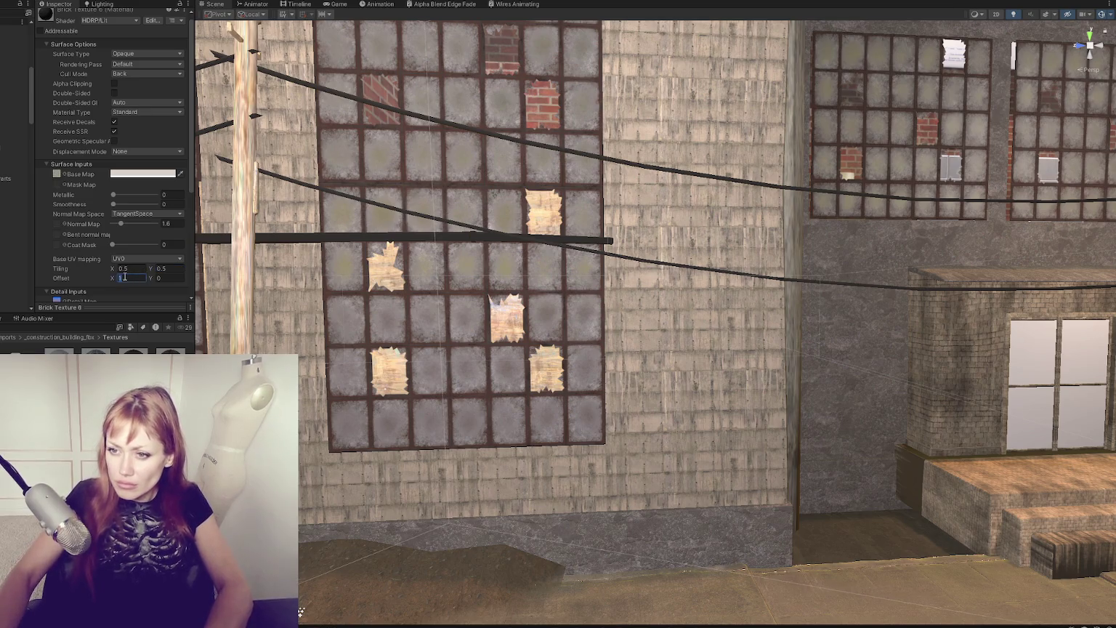
type("0")
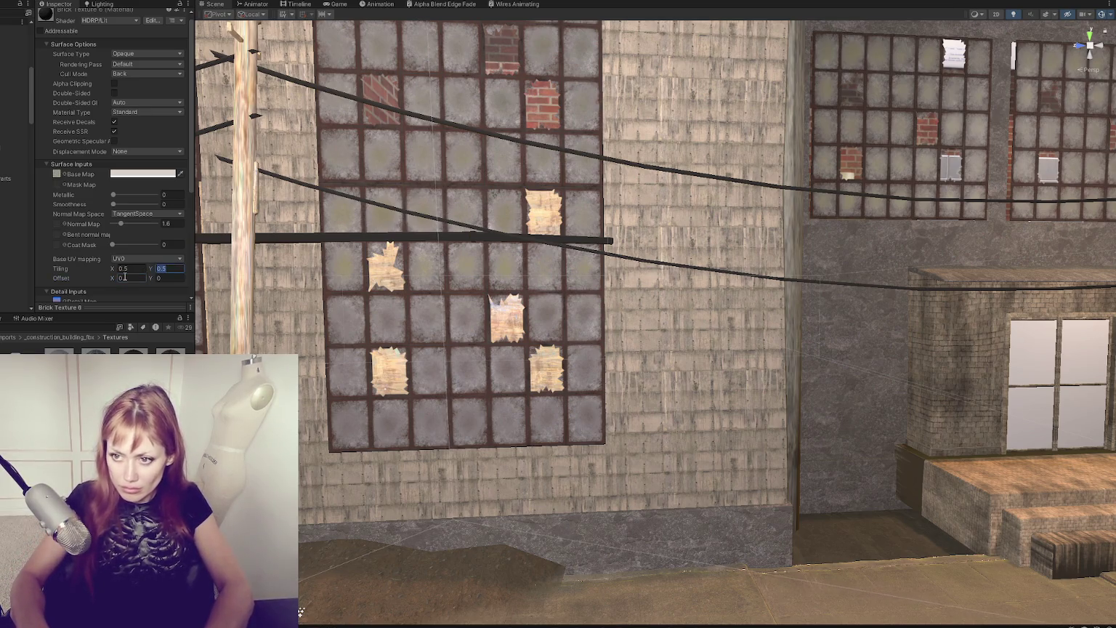
type(".3")
key("Tab")
type(".3")
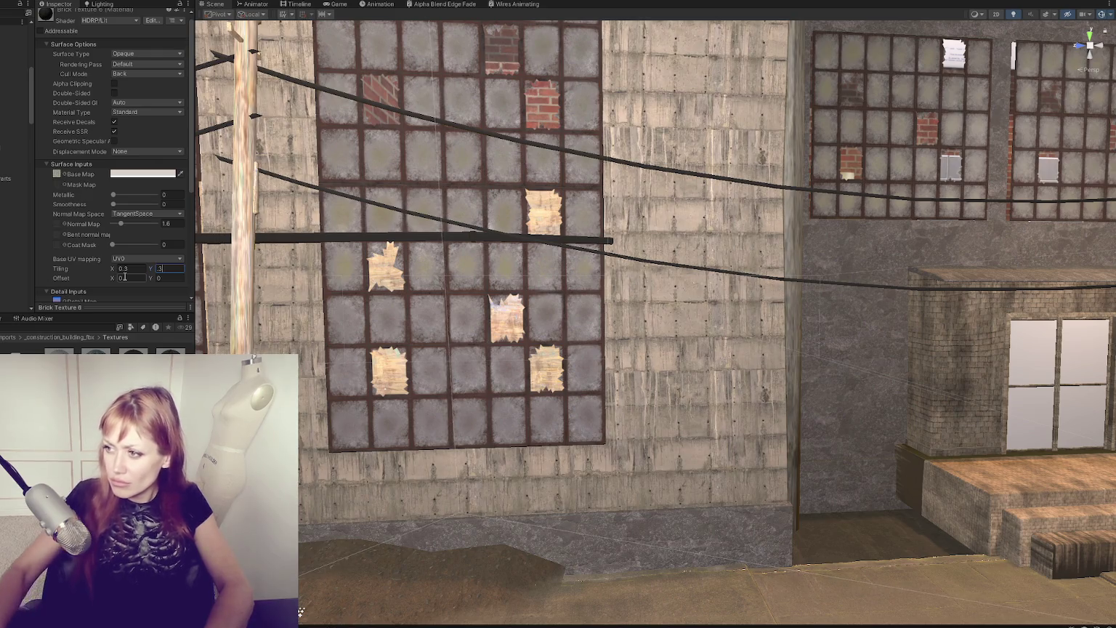
Step: Set the brick material's base map tiling to 0.2 × 0.2
mouse_move(427, 359)
left_mouse_down()
mouse_move(405, 344)
mouse_move(495, 348)
left_mouse_up()
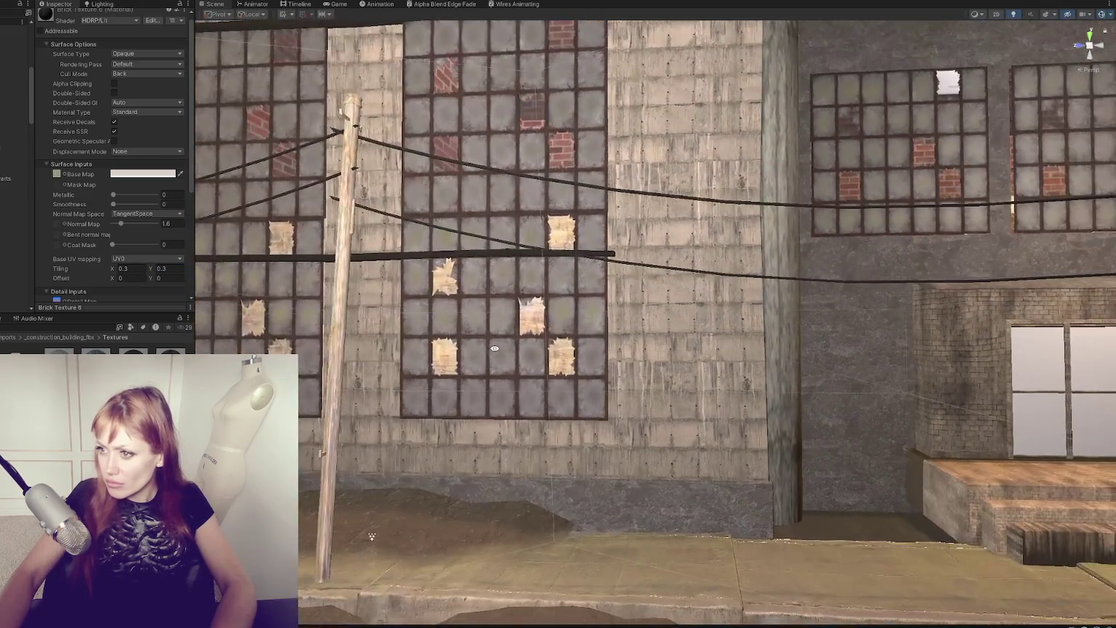
type("0.2")
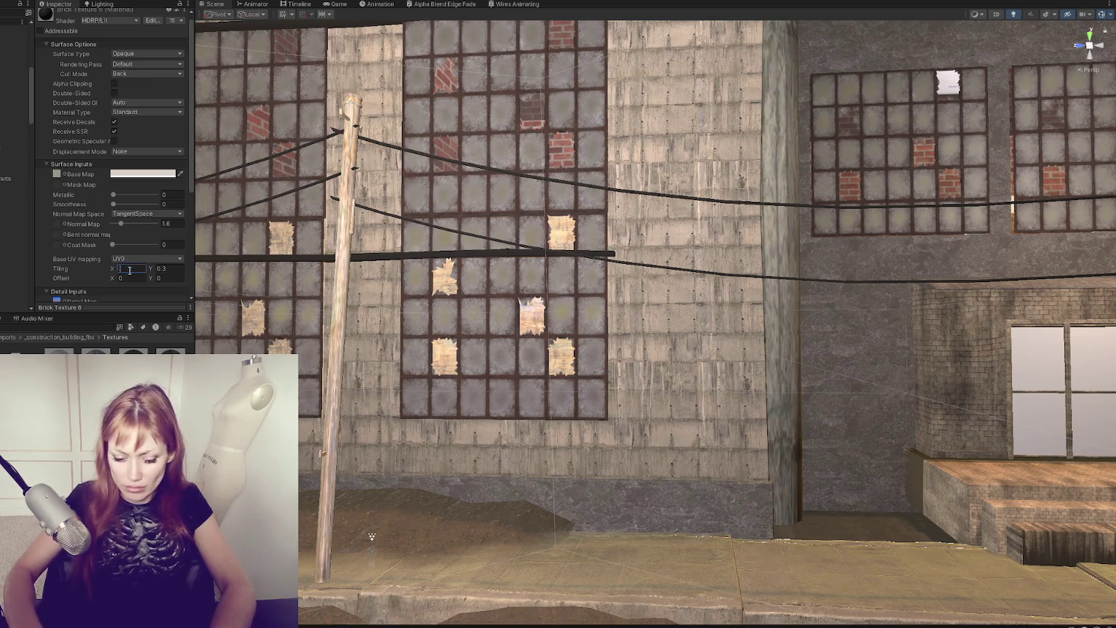
key("Tab")
type(".2")
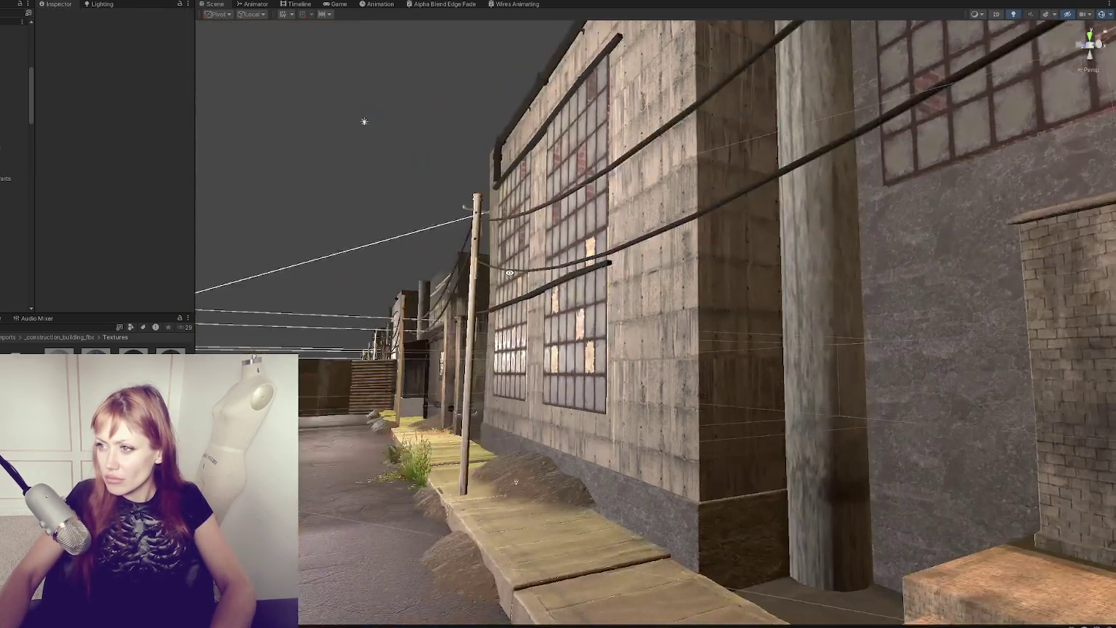
mouse_move(509, 272)
left_mouse_down()
mouse_move(454, 371)
mouse_move(460, 341)
mouse_move(471, 345)
left_mouse_up()
Step: Raise Detail Albedo Scale to 1.39 to darken the facades, viewing the window wall at an angle
scroll(123, 196, "down", 5)
left_click_drag(114, 227, 143, 227)
scroll(460, 165, "down", 3)
scroll(460, 165, "down", 3)
left_click_drag(460, 165, 676, 178)
scroll(143, 278, "down", 3)
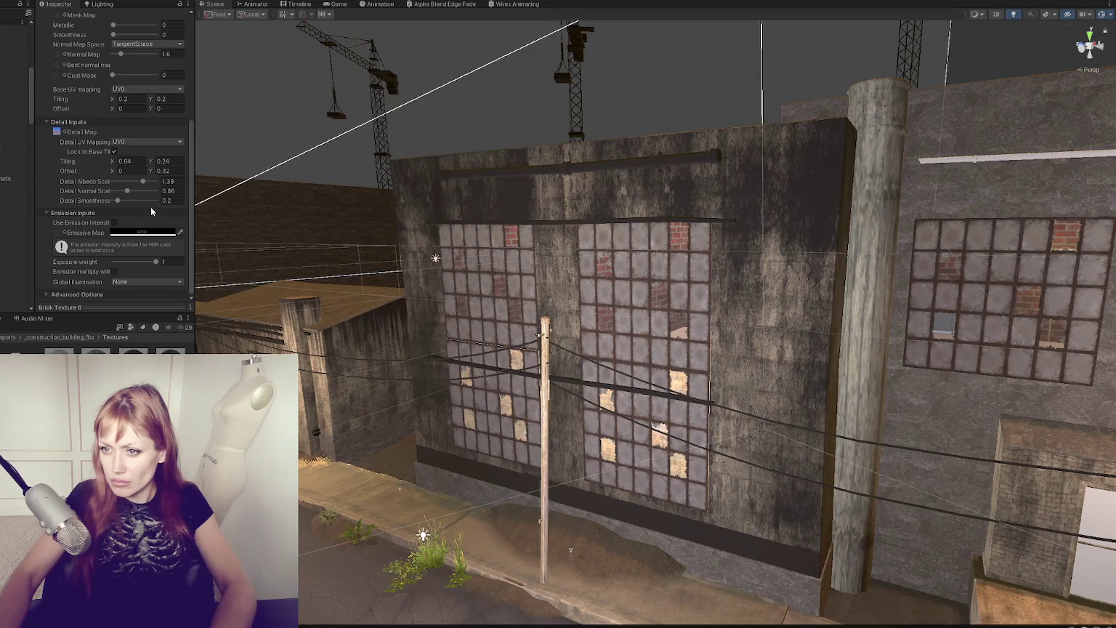
Step: Test grime detail tiling values, horizontal up to 0.9 and vertical from 0.5 down to 0.3
left_click_drag(107, 165, 108, 165)
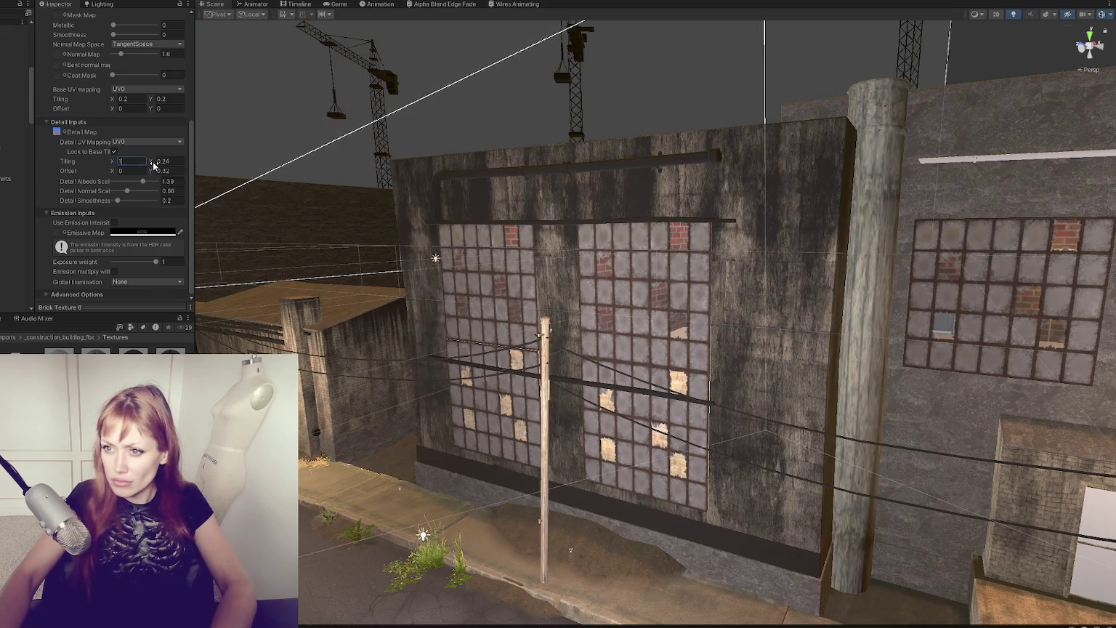
key("Tab")
type("0.45")
type("0.57")
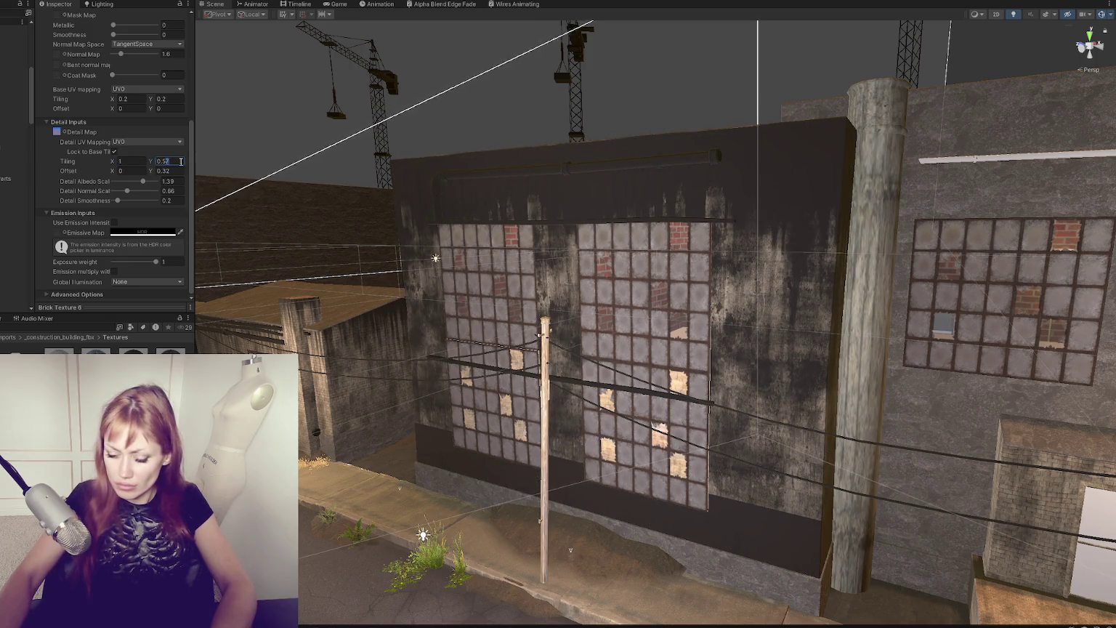
type("0.7")
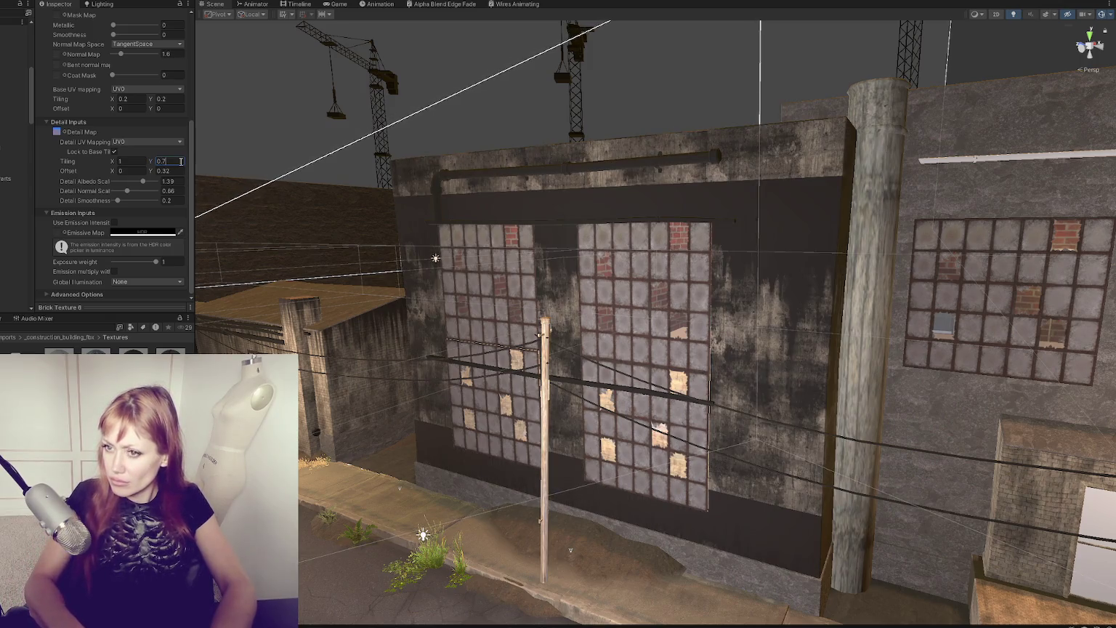
type("0.80.9")
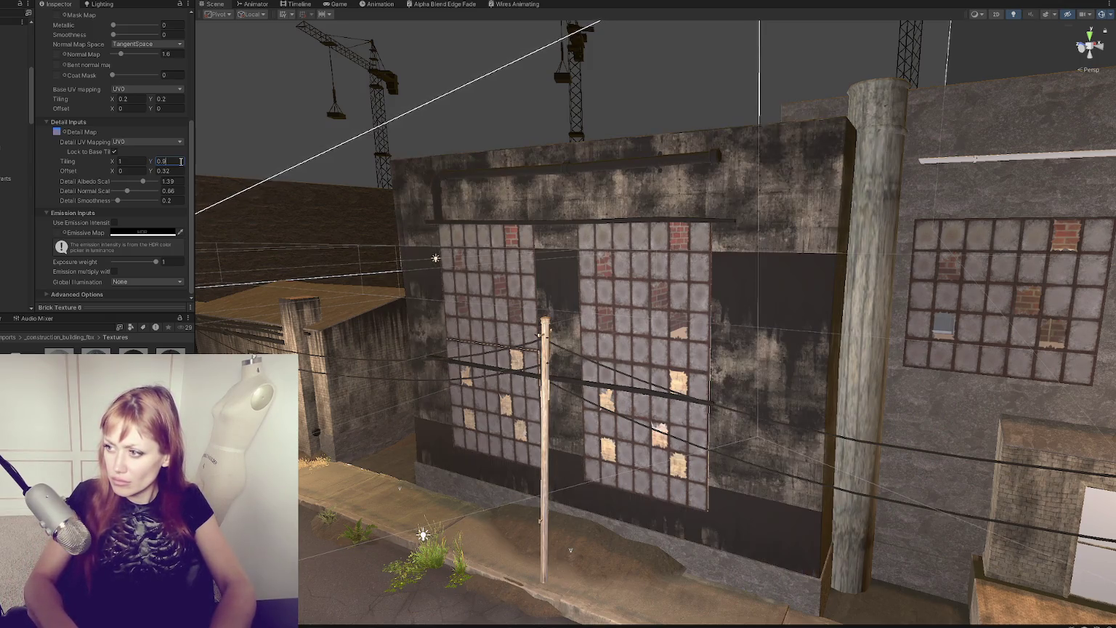
key("BackSpace")
type("5")
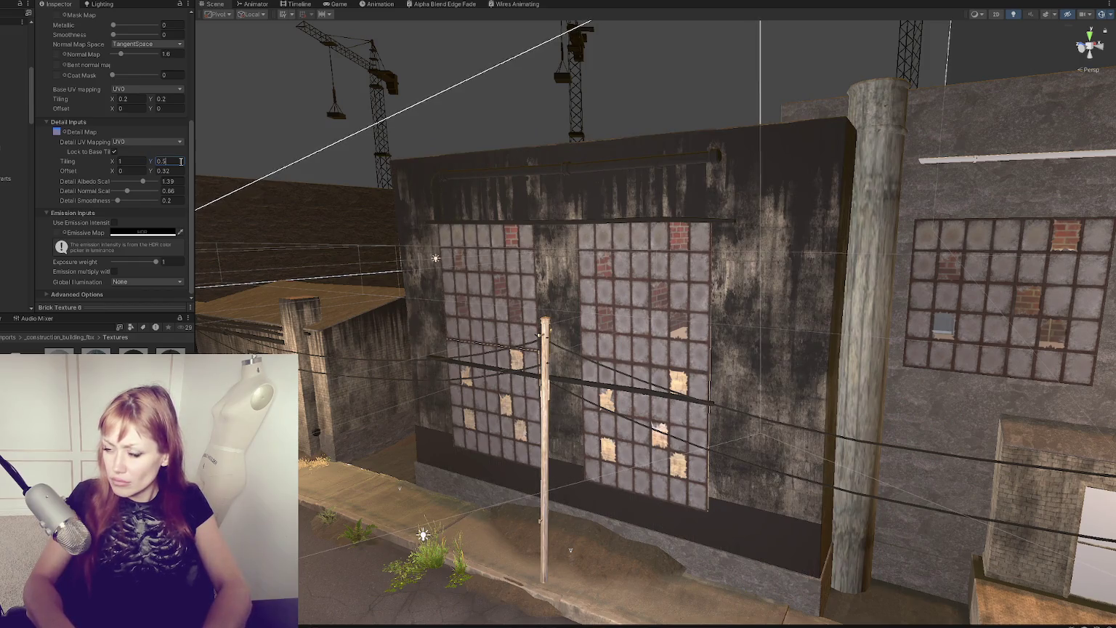
key("BackSpace")
type("4")
key("BackSpace")
type("3")
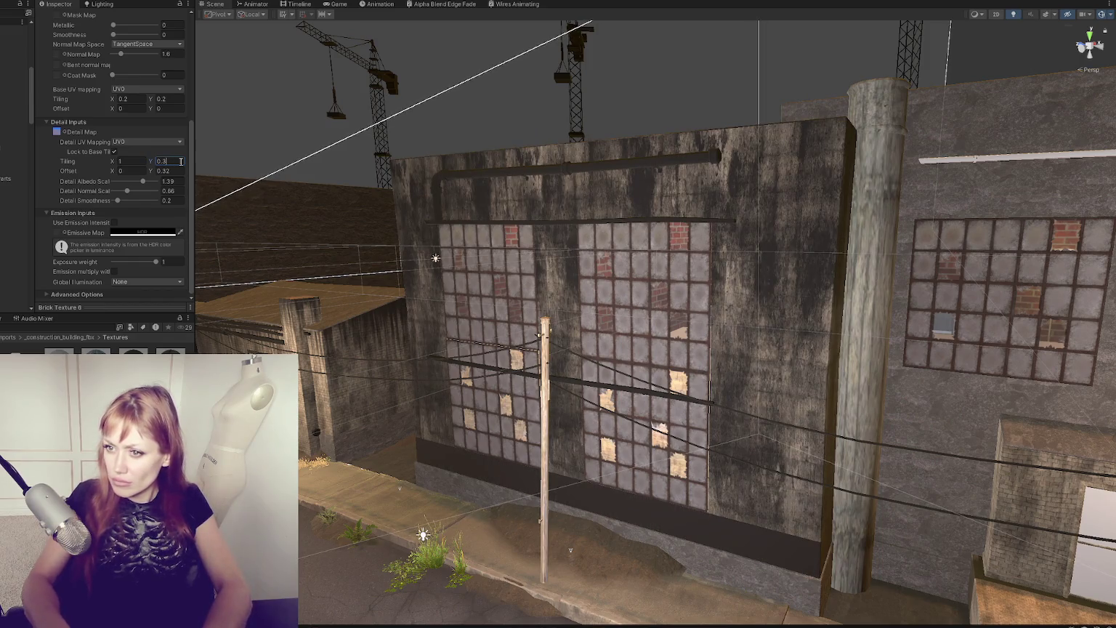
Step: Slide the grime detail vertically and try vertical tiling values of 0.2 and 0.5
left_click_drag(153, 172, 164, 172)
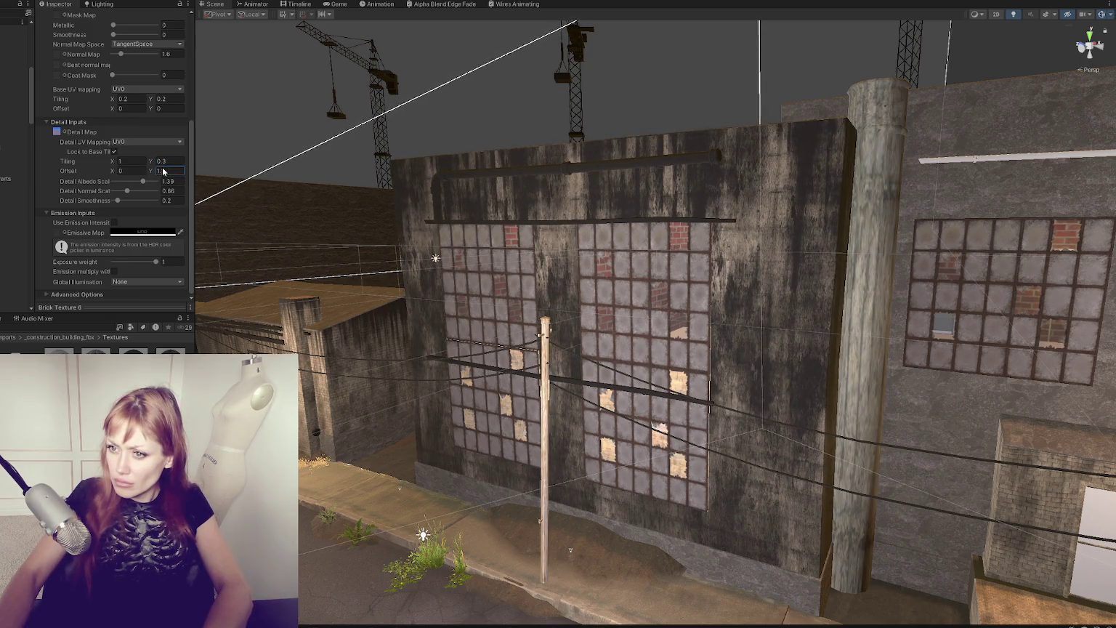
type("3")
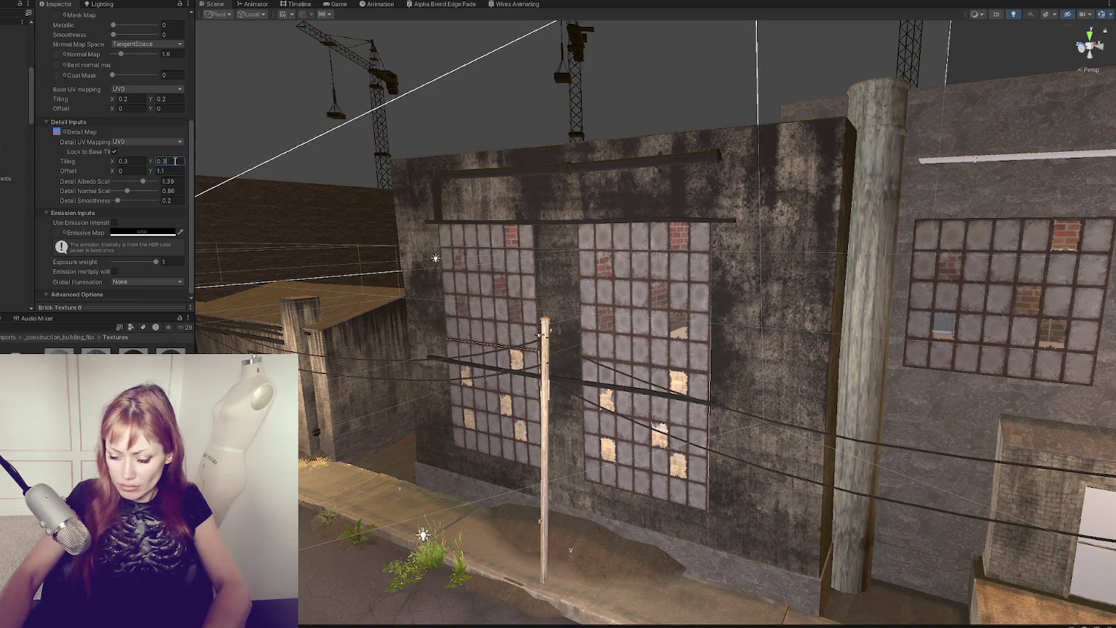
key("BackSpace")
type("2")
key("BackSpace")
type("5")
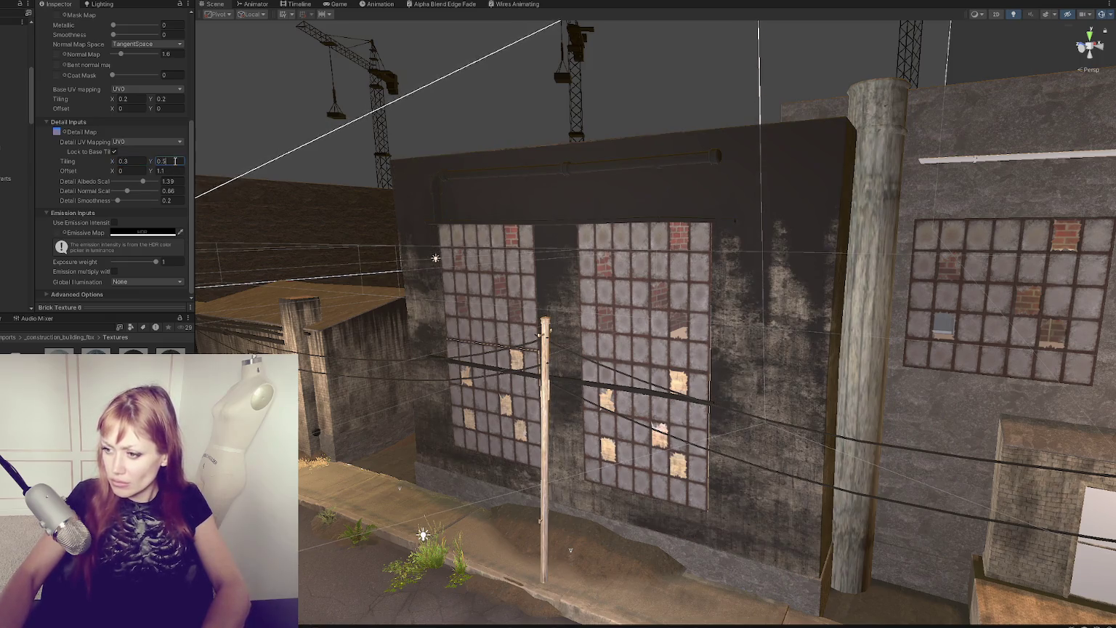
type("5")
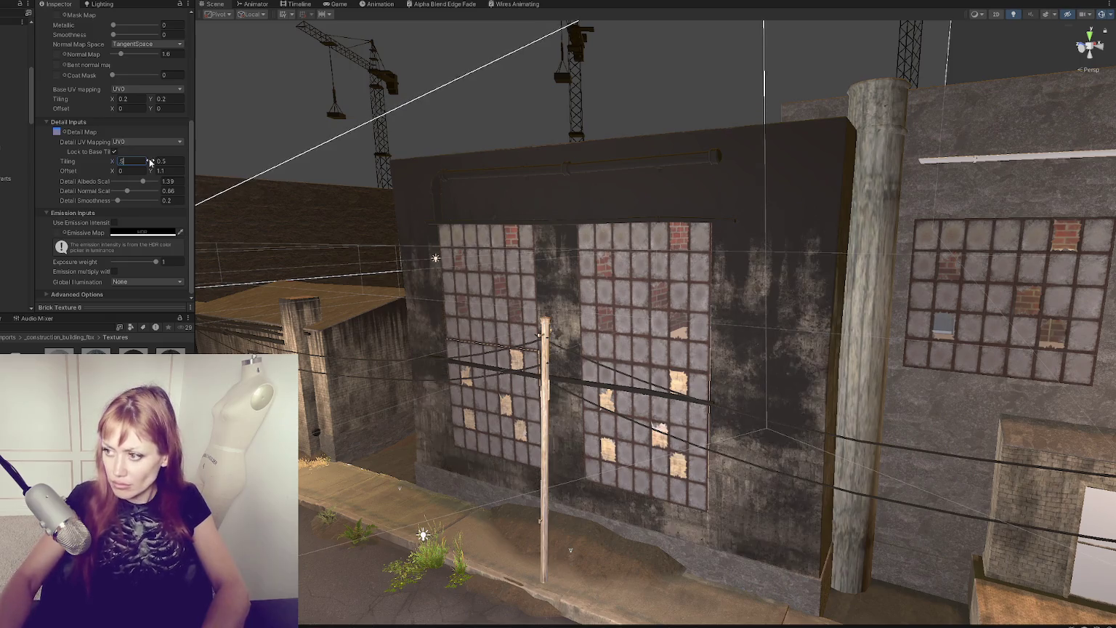
Step: Shift the detail's vertical offset to 0.92 while trying vertical tiling of 0.48 and 0.4
mouse_move(153, 169)
left_mouse_down()
mouse_move(138, 169)
mouse_move(150, 165)
left_mouse_up()
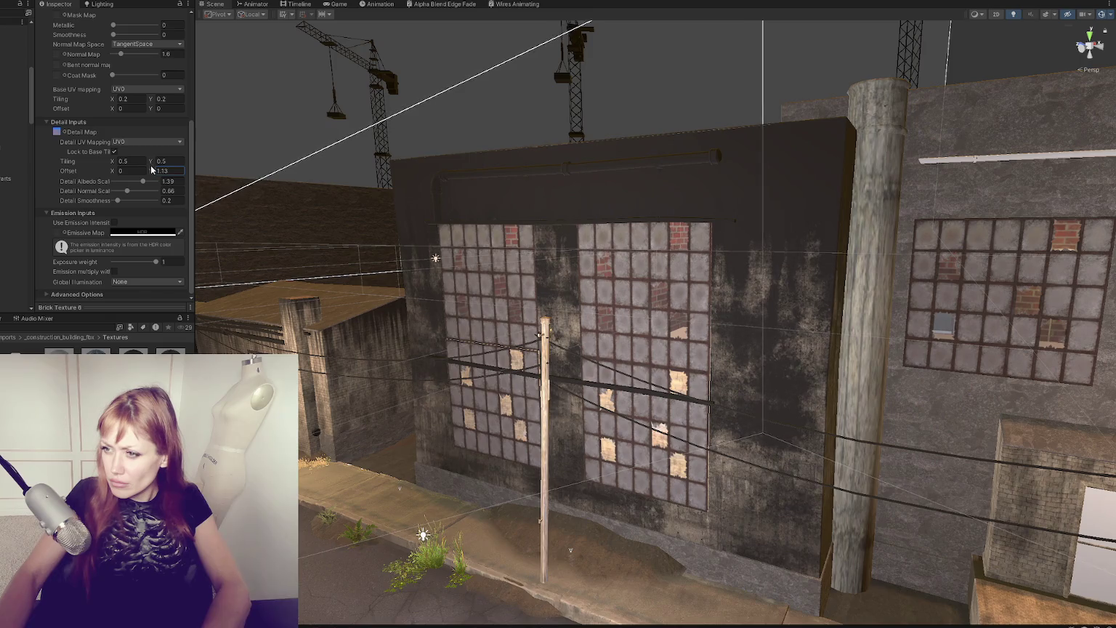
left_click(166, 160)
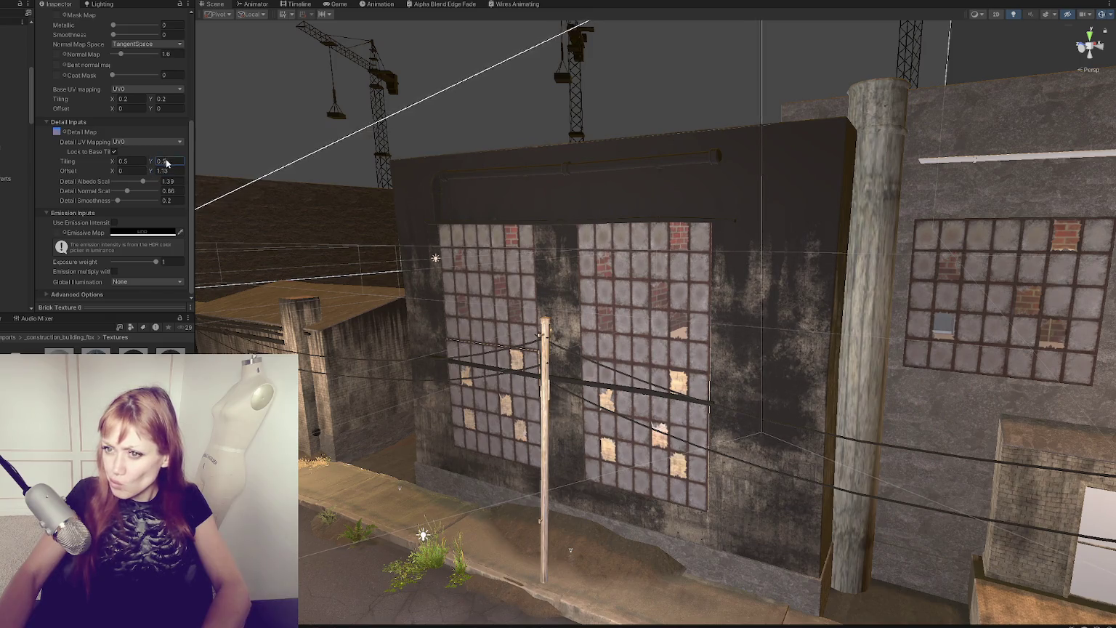
type("0.75")
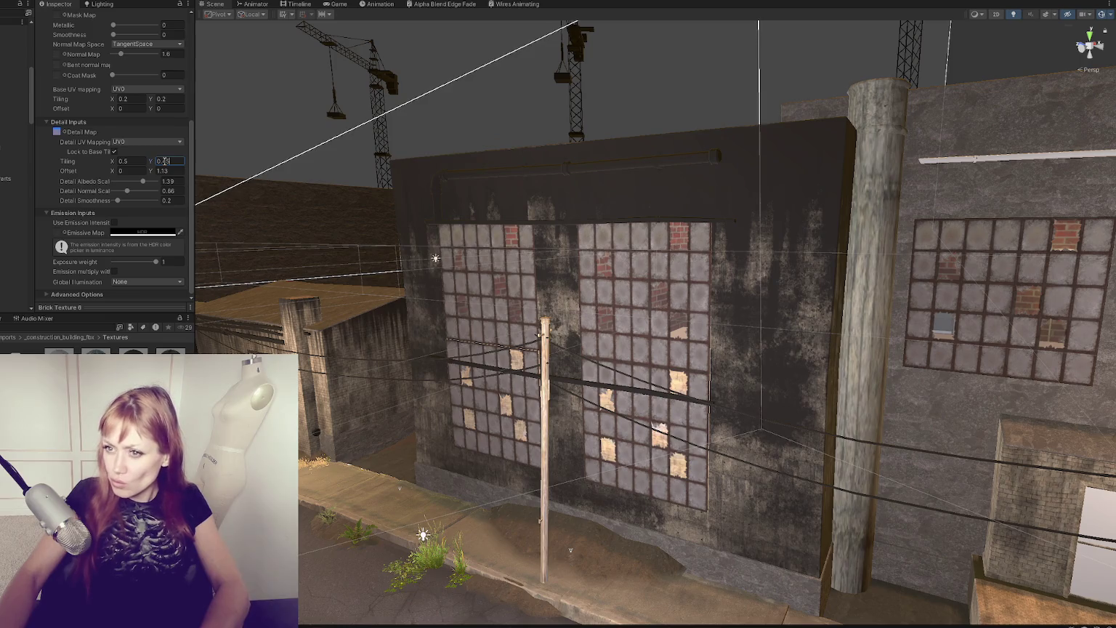
key("BackSpace")
type("8")
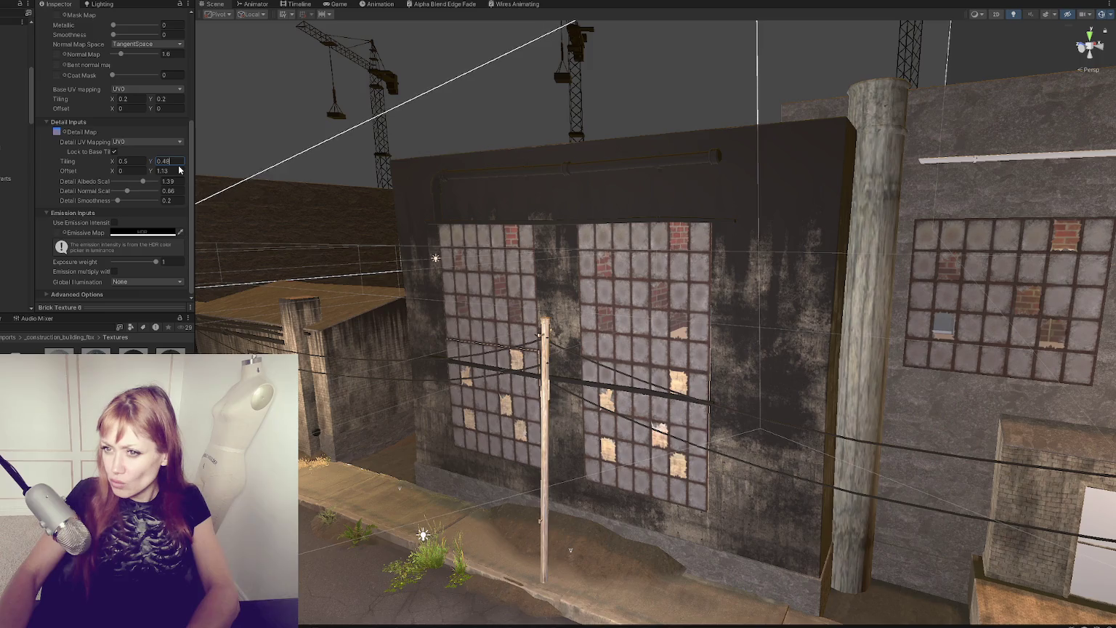
key("BackSpace")
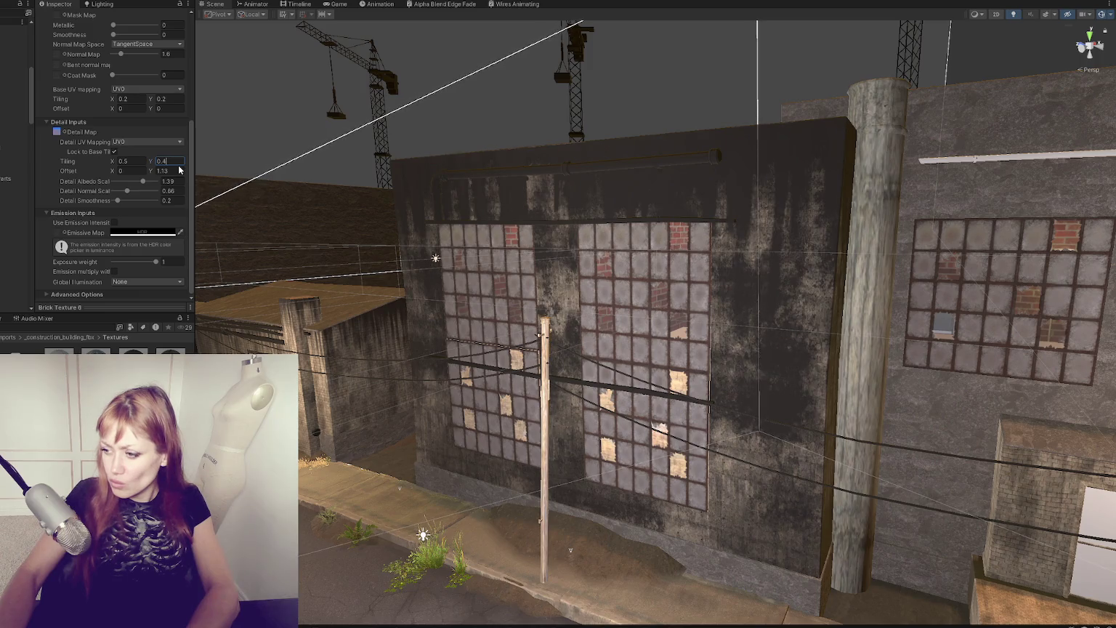
type("6")
mouse_move(153, 173)
left_mouse_down()
mouse_move(167, 173)
mouse_move(150, 173)
left_mouse_up()
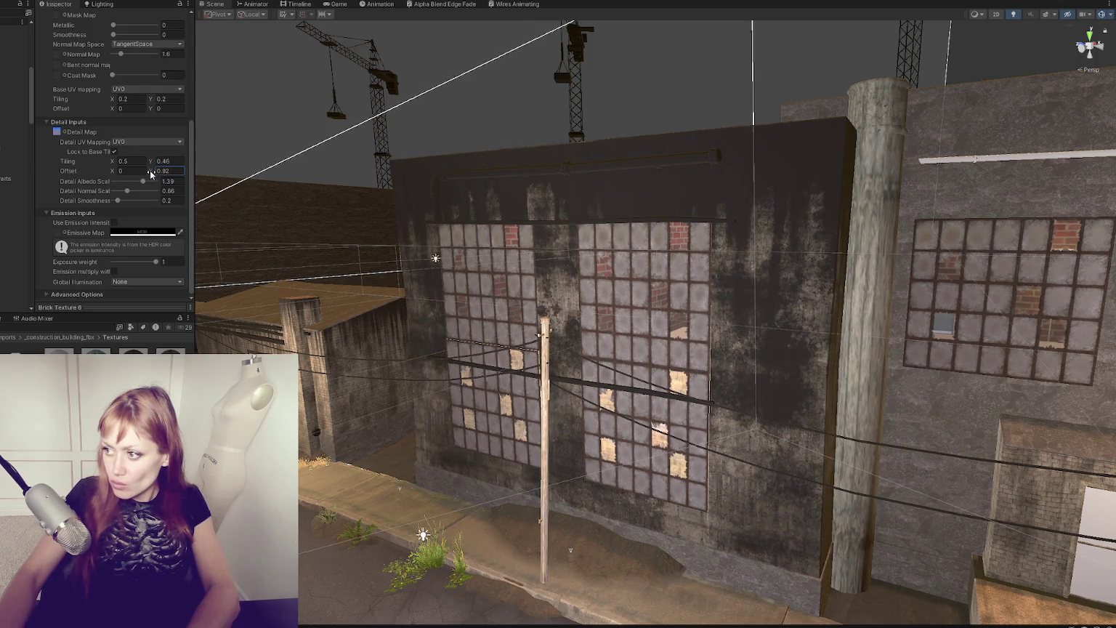
Step: Settle the detail tiling at 0.6 × 0.4 and lower Detail Albedo Scale slightly
key("BackSpace")
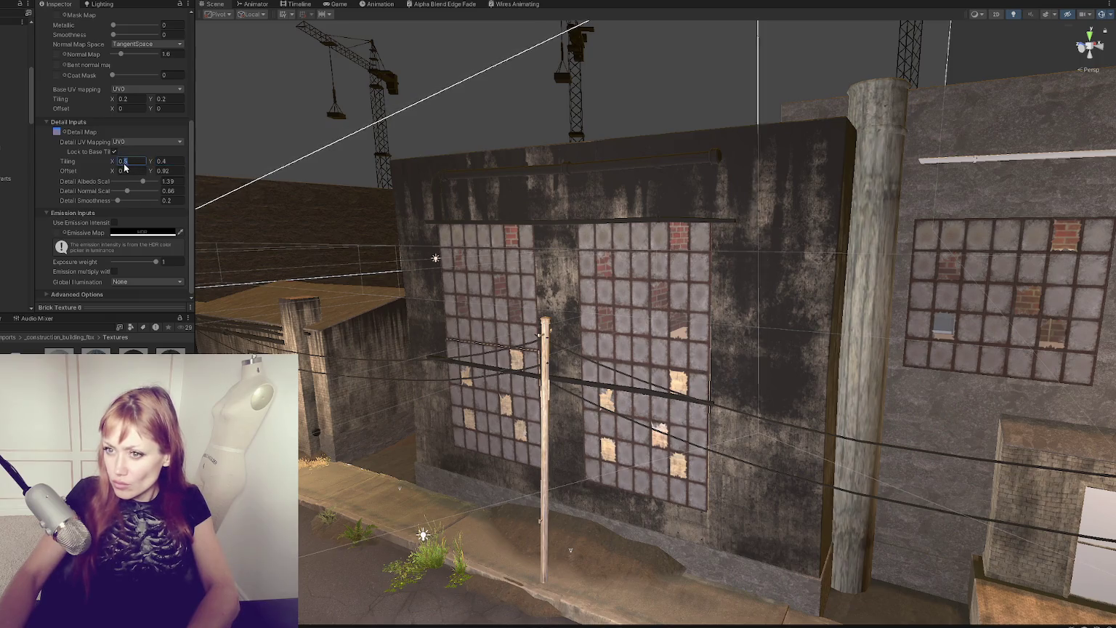
type("3")
key("BackSpace")
type("2")
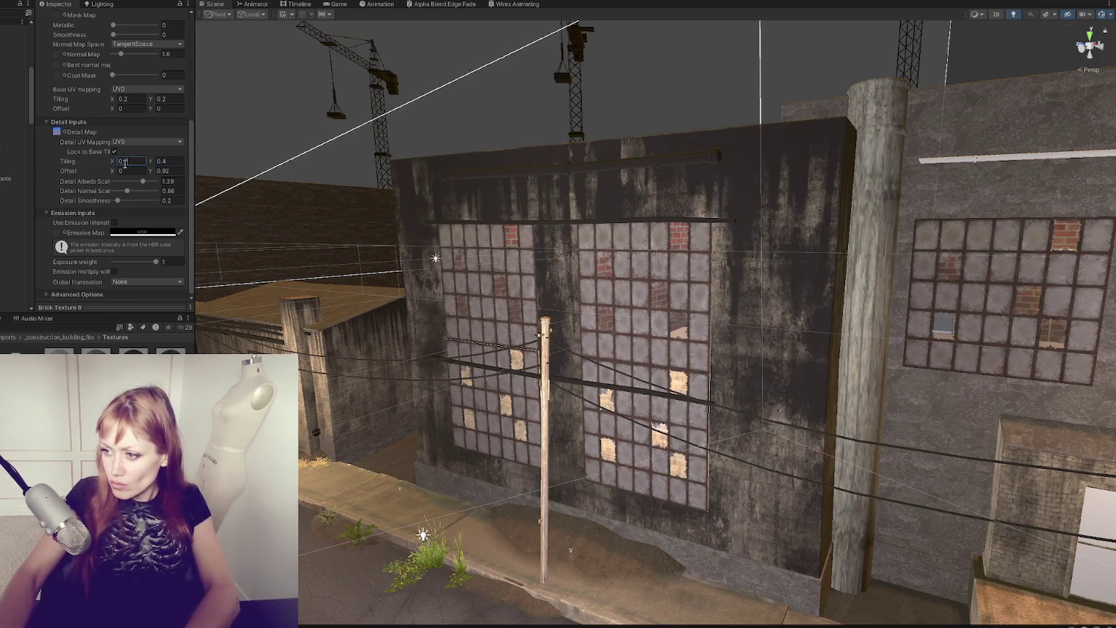
key("BackSpace")
type("3")
key("BackSpace")
type("6")
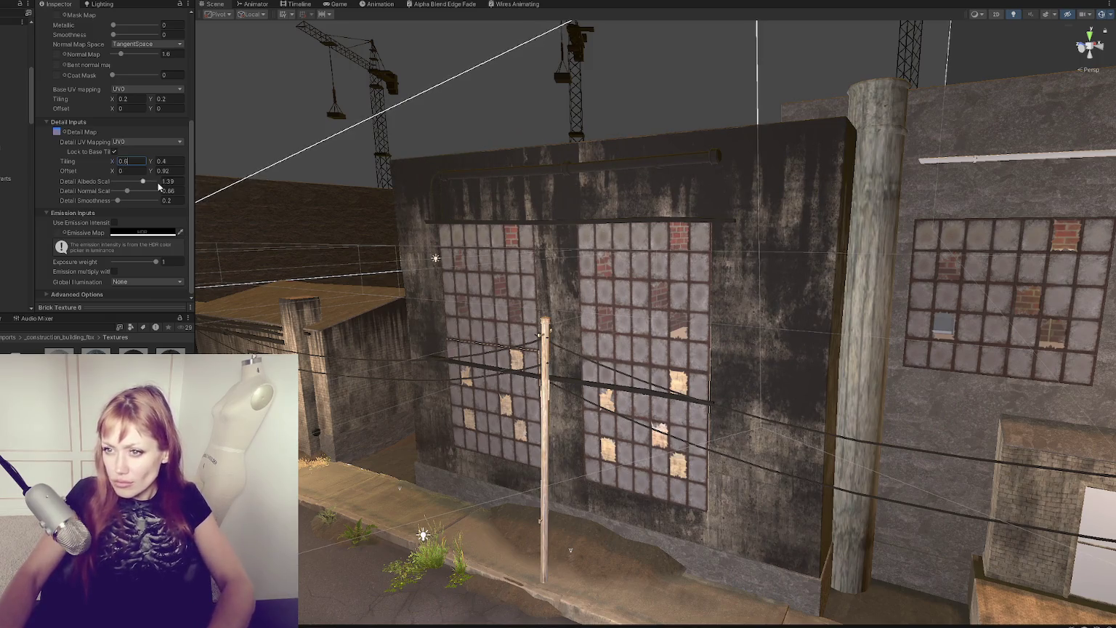
mouse_move(143, 181)
left_mouse_down()
mouse_move(130, 183)
mouse_move(145, 193)
mouse_move(153, 181)
mouse_move(97, 193)
mouse_move(111, 210)
mouse_move(138, 184)
left_mouse_up()
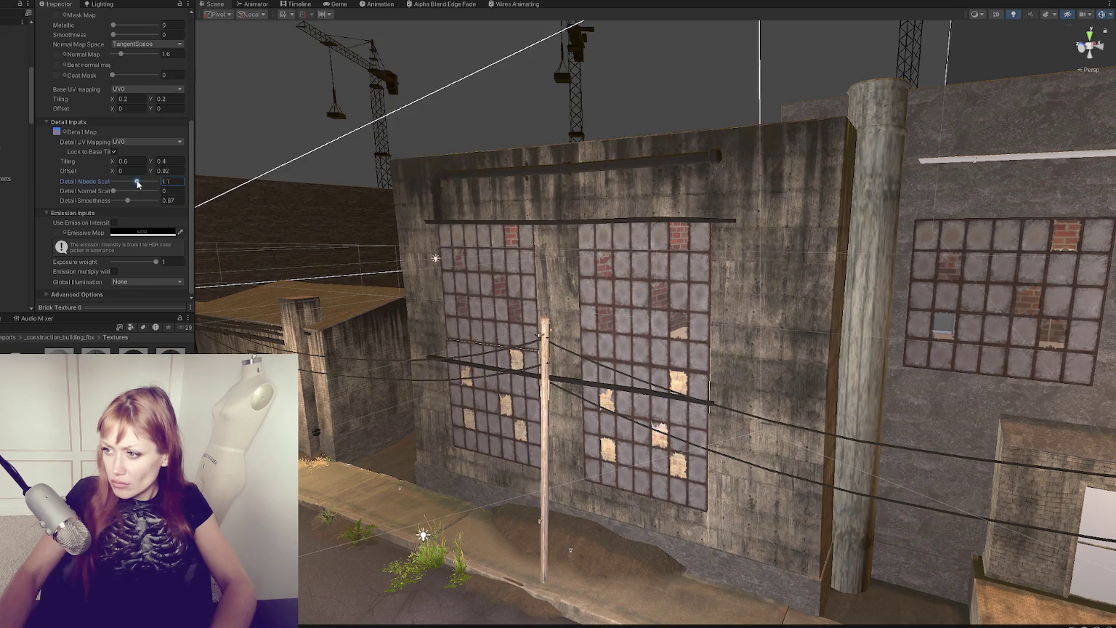
Step: Orbit the Scene camera to face the grimy window wall
mouse_move(480, 306)
left_mouse_down()
mouse_move(518, 293)
mouse_move(467, 183)
left_mouse_up()
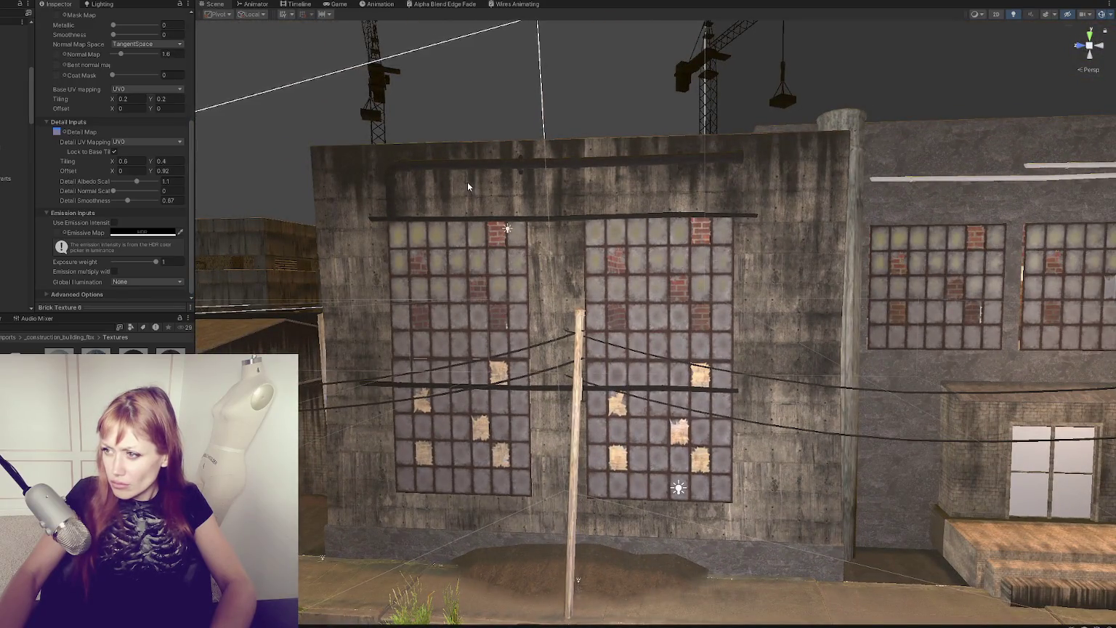
Step: Orbit to a low, wide street view and select the ferns beside the road to inspect them
scroll(468, 191, "down", 2)
scroll(470, 193, "down", 2)
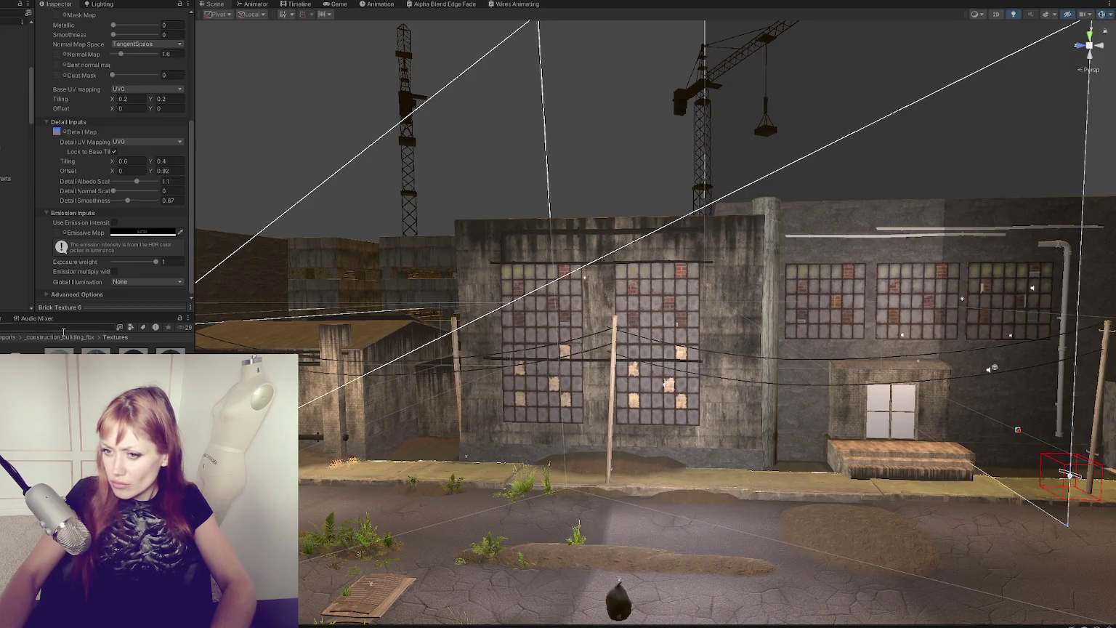
scroll(470, 193, "down", 1)
mouse_move(469, 192)
left_mouse_down()
mouse_move(668, 267)
mouse_move(533, 279)
mouse_move(656, 279)
mouse_move(618, 292)
mouse_move(683, 291)
left_mouse_up()
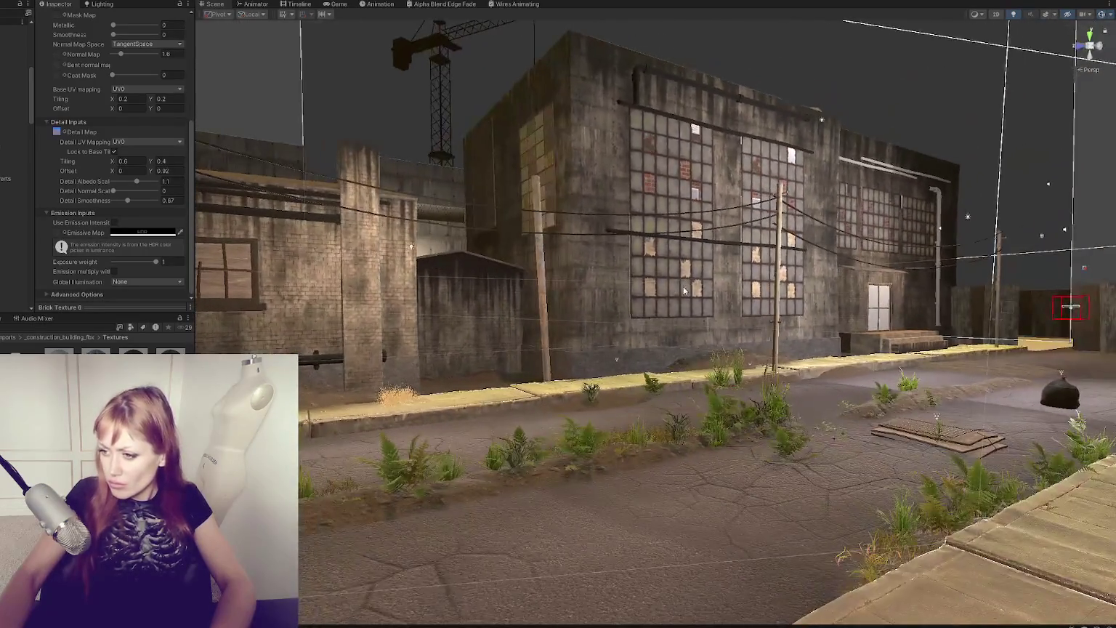
left_click(715, 411)
left_click(717, 401)
left_click(553, 458)
left_click(553, 458)
left_click(411, 462)
left_click(411, 463)
Step: Orbit around the street, then start the game and dismiss the pause menu
mouse_move(410, 463)
left_mouse_down()
mouse_move(737, 513)
mouse_move(588, 519)
left_mouse_up()
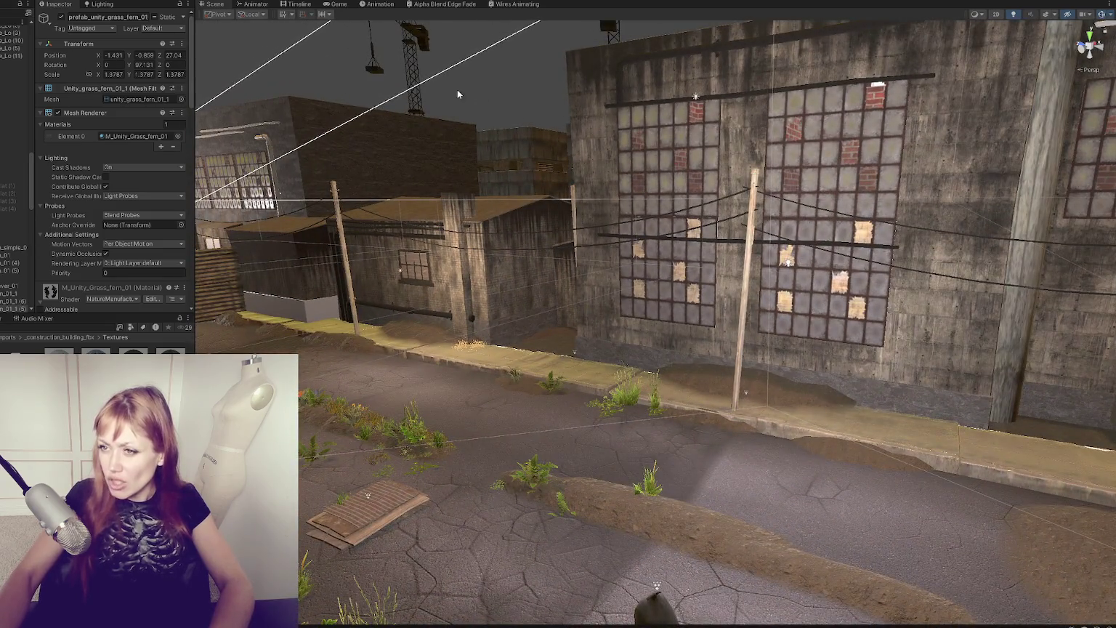
left_click(335, 4)
left_click(584, 292)
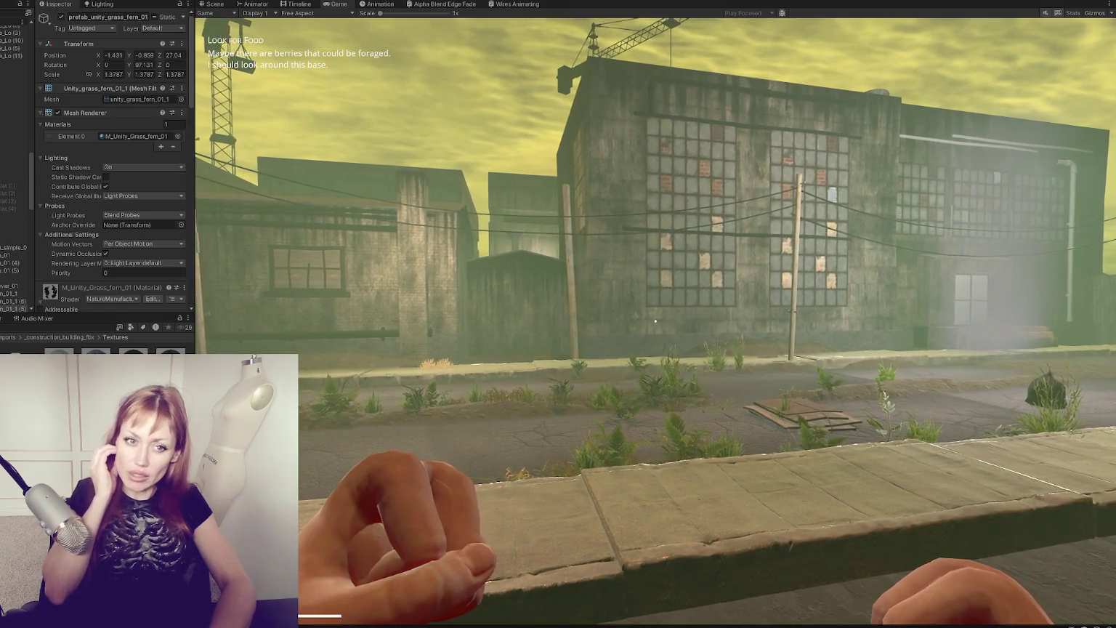
Step: Walk forward along the foggy street, then stop play mode with Ctrl+P
key("w")
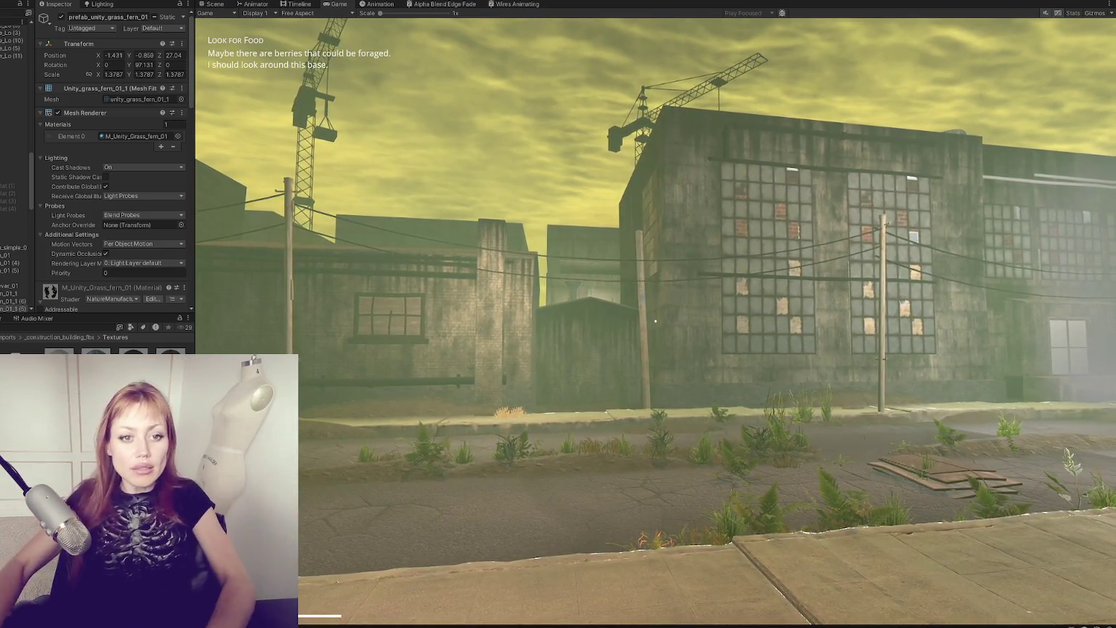
key("ctrl+p")
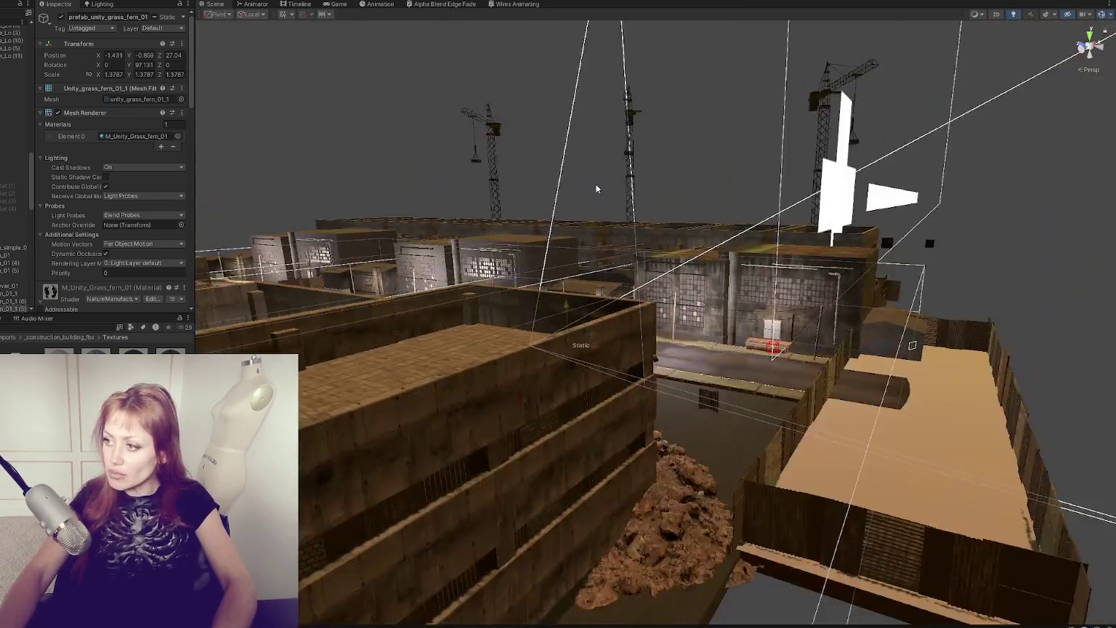
Step: Re-enable the hidden tower block, slide it out along X, and check it in the Game view
mouse_move(596, 189)
left_mouse_down()
mouse_move(596, 247)
mouse_move(604, 262)
mouse_move(611, 254)
left_mouse_up()
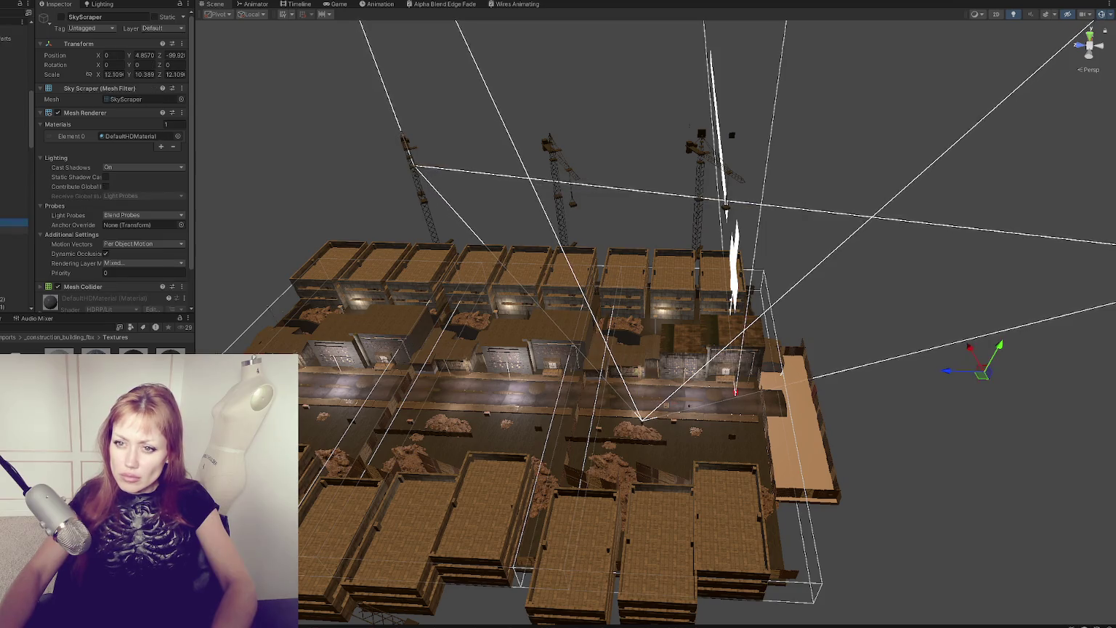
left_click(61, 17)
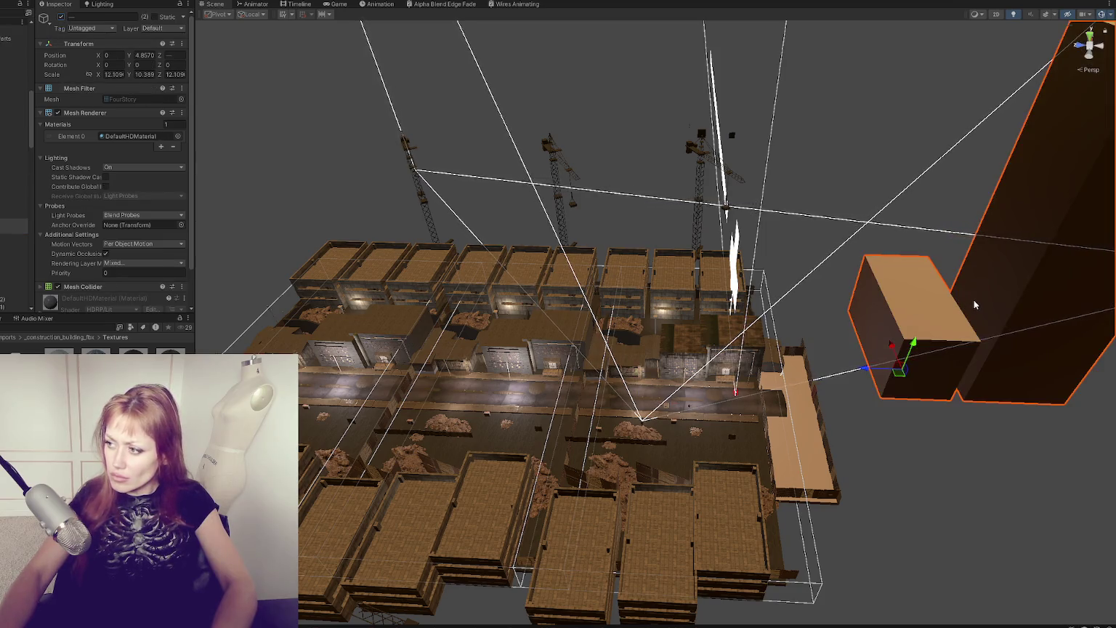
mouse_move(892, 346)
left_mouse_down()
mouse_move(871, 190)
mouse_move(371, 80)
mouse_move(405, 74)
left_mouse_up()
left_click(339, 3)
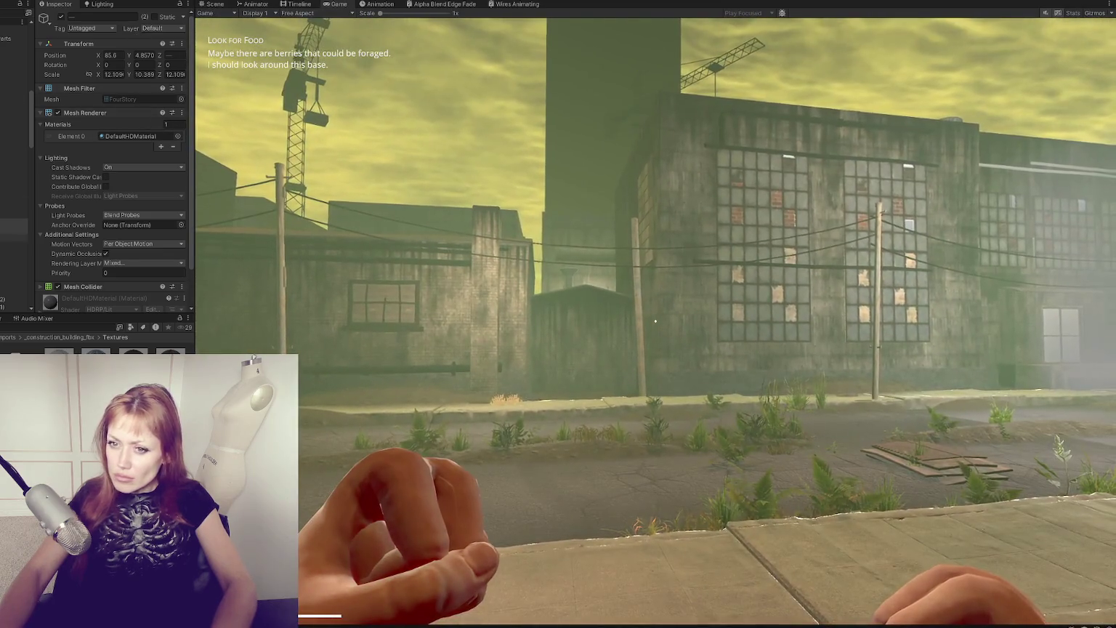
Step: Move SkyScraper (1) into the skyline, starting at X 87.27, sinking it partly underground and pushing it back along Z
left_click(14, 230)
double_click(122, 55)
type("87.27")
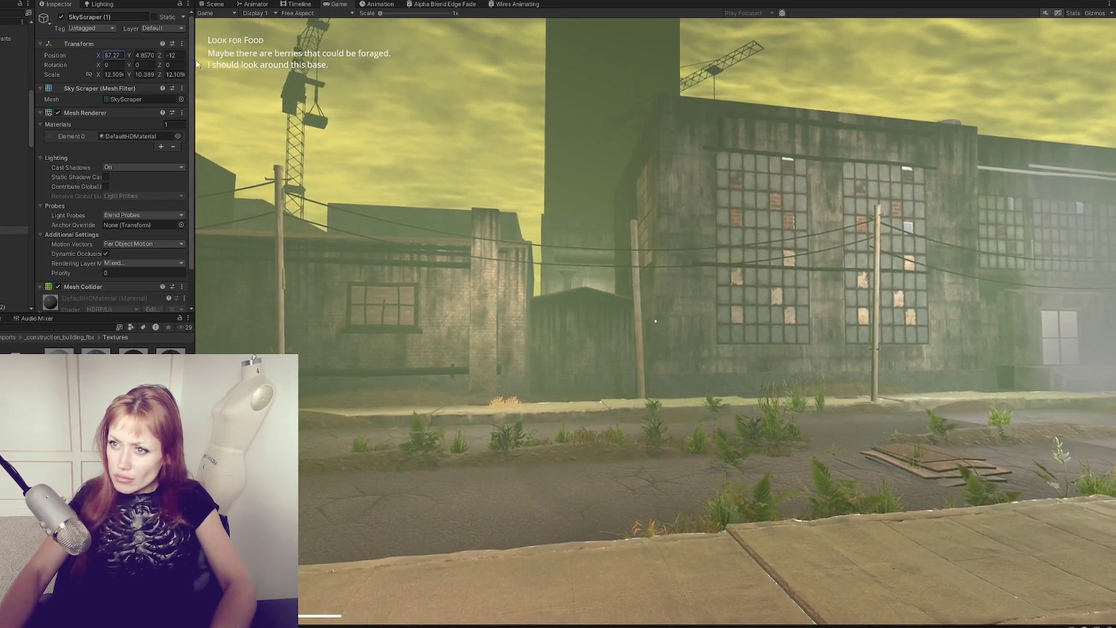
left_click_drag(161, 57, 239, 57)
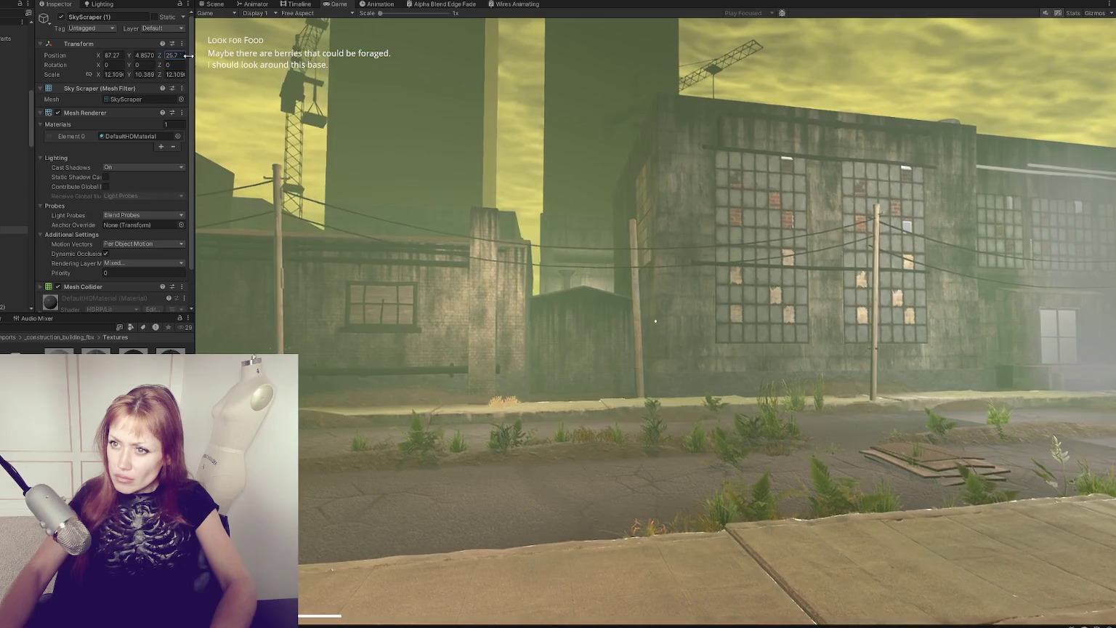
left_click_drag(99, 56, 437, 69)
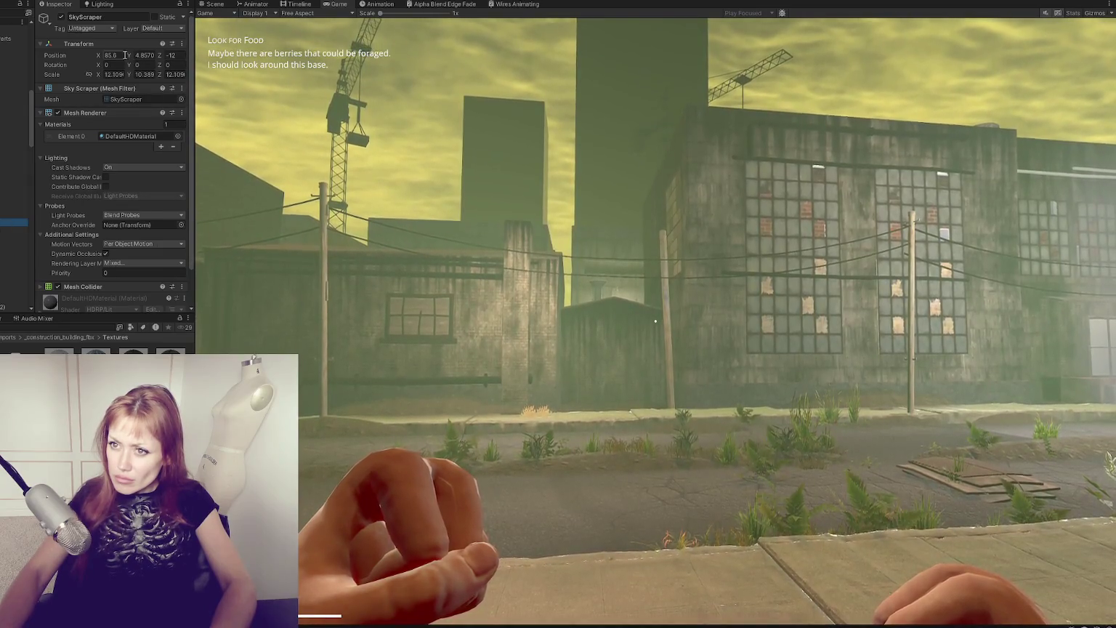
left_click_drag(99, 56, 209, 67)
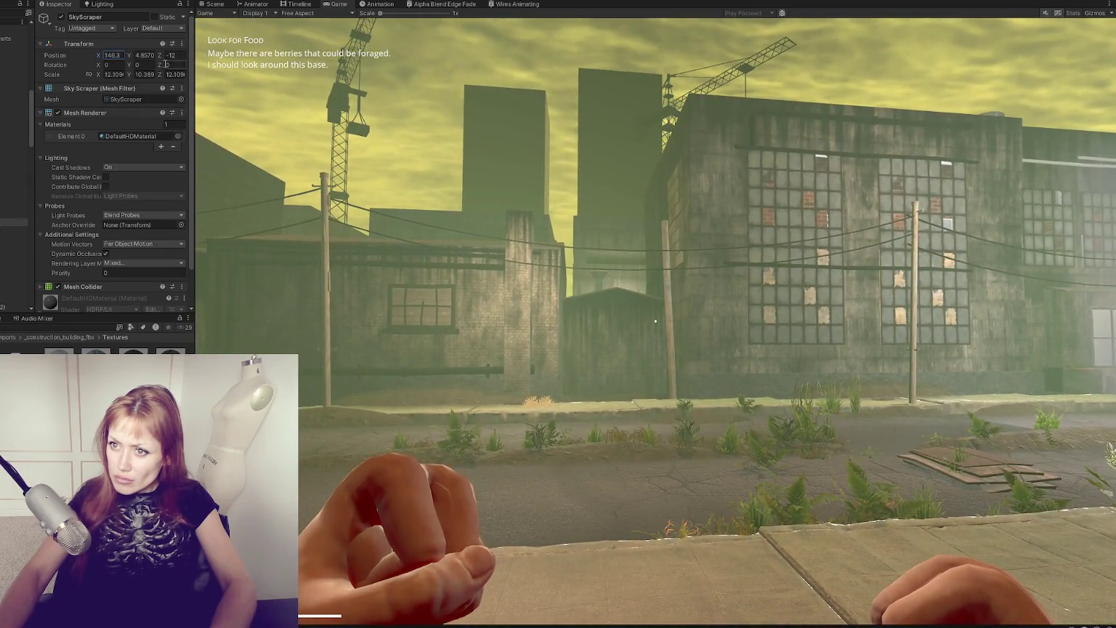
left_click_drag(131, 60, 105, 63)
mouse_move(228, 63)
left_mouse_down()
mouse_move(863, 119)
mouse_move(269, 136)
left_mouse_up()
Step: Reposition SkyScraper (2) behind the buildings, scale it to 20 on every axis, and sink it lower
left_click(21, 238)
left_click_drag(293, 71, 14, 62)
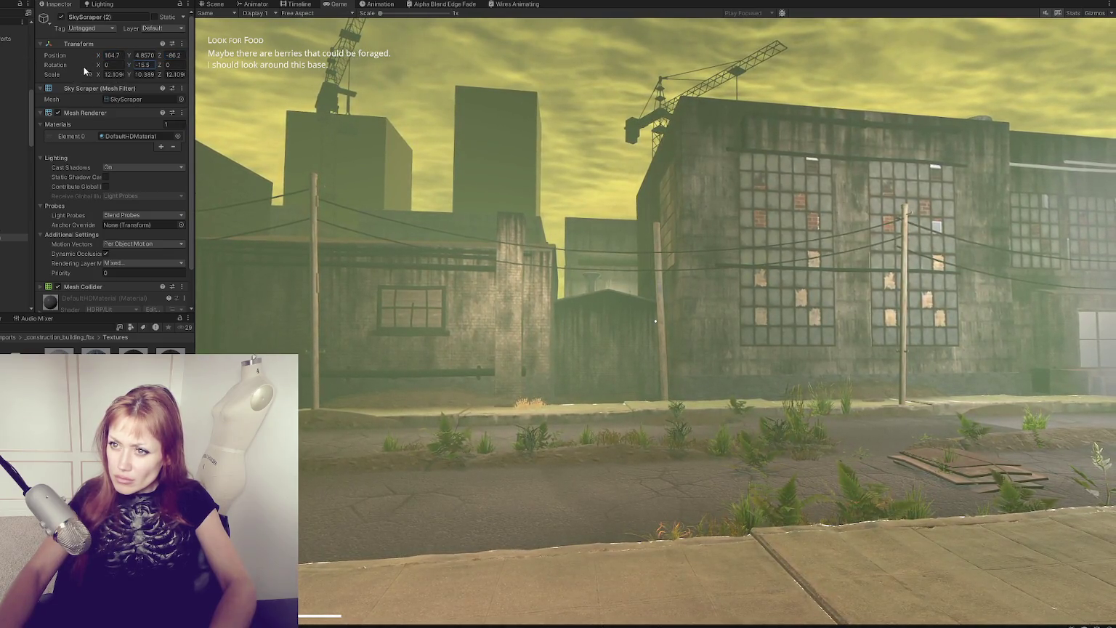
left_click_drag(177, 60, 356, 72)
type("26.0")
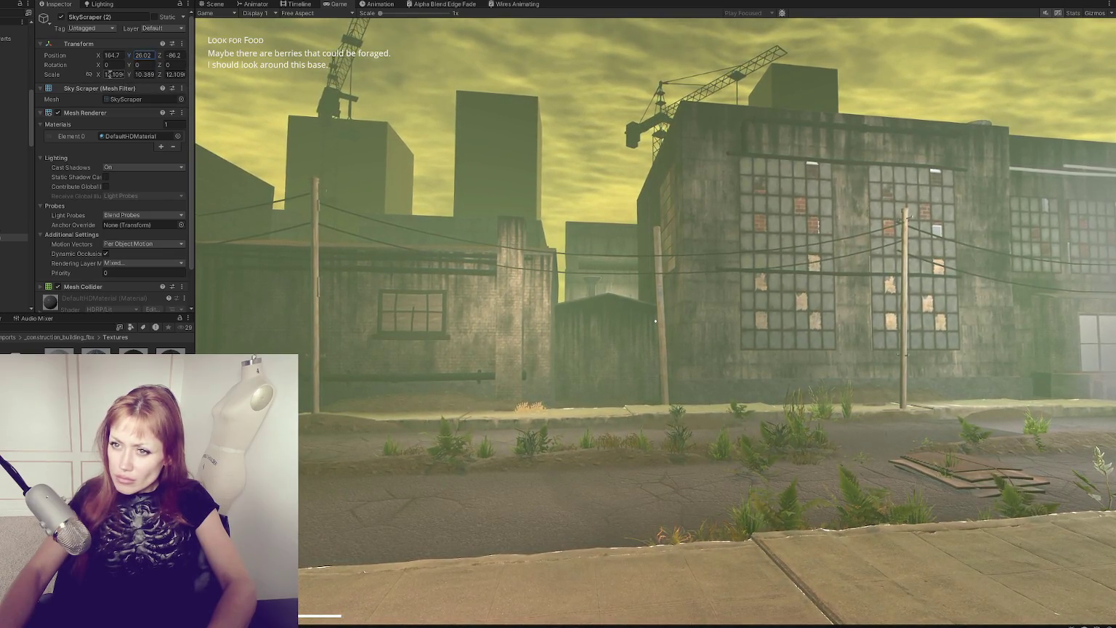
type("20")
key("Tab")
type("20")
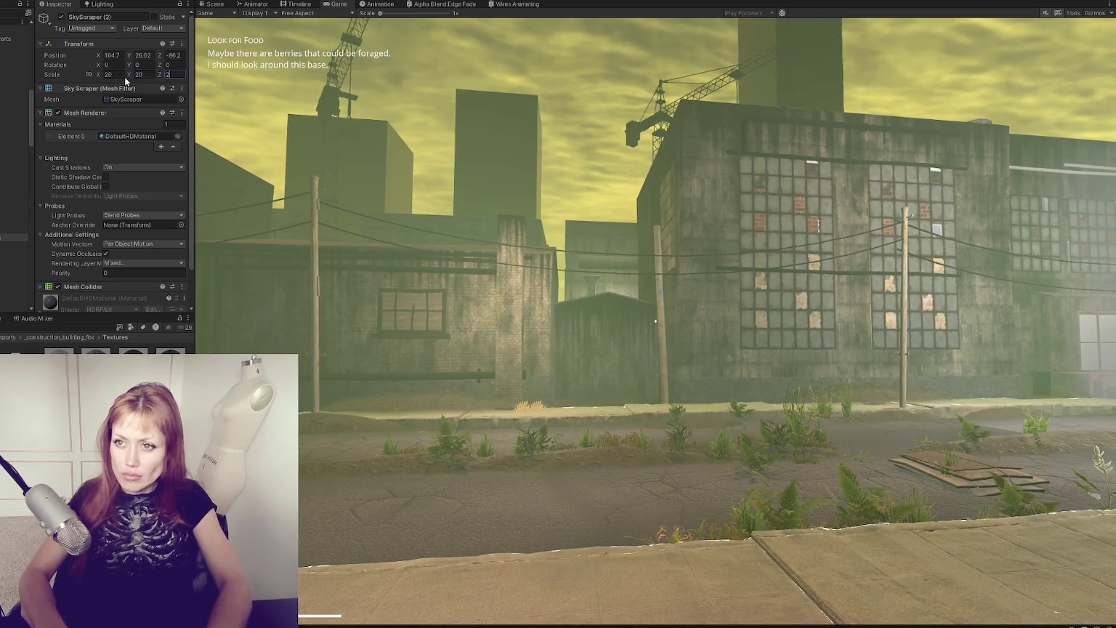
key("Tab")
type("20")
left_click_drag(130, 55, 878, 94)
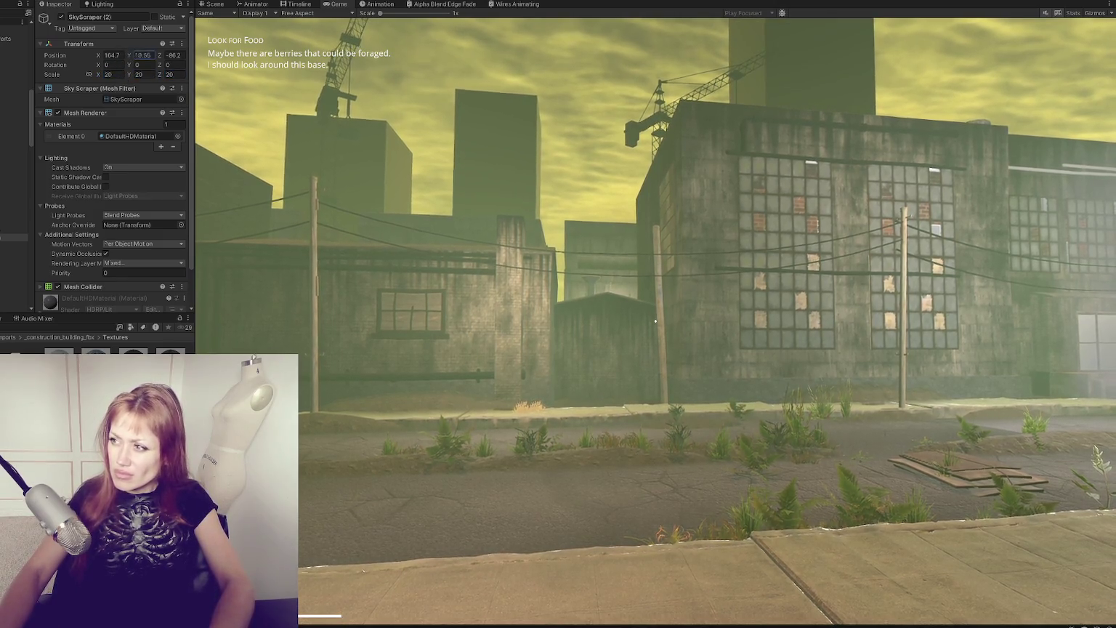
left_click(878, 94)
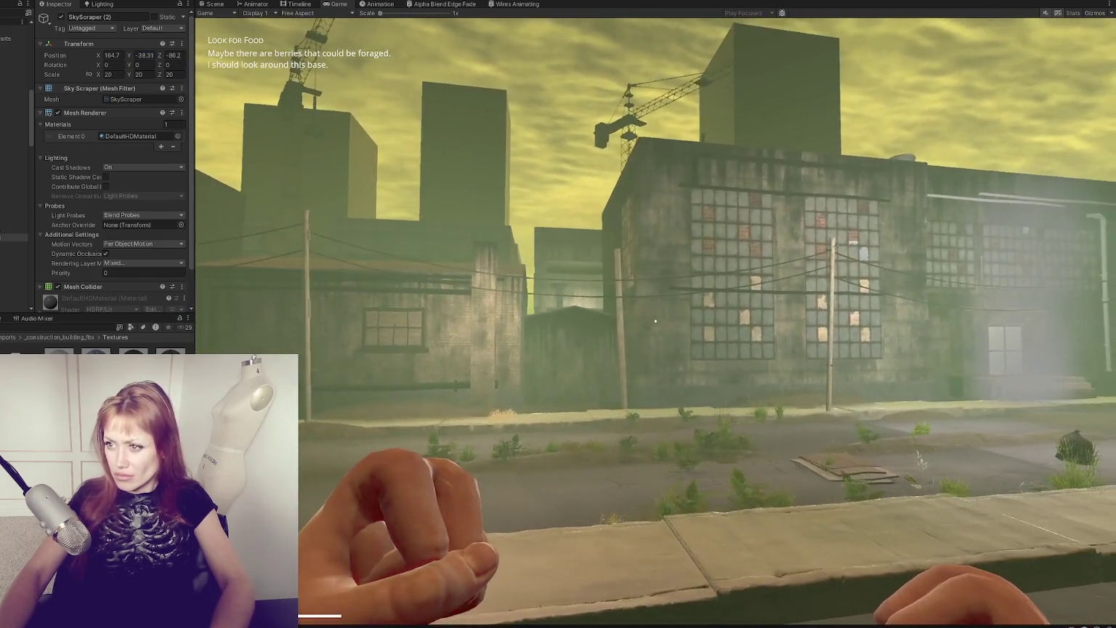
Step: Leave the running game and lower SkyScraper (1) into the ground
key("Escape")
left_click(24, 231)
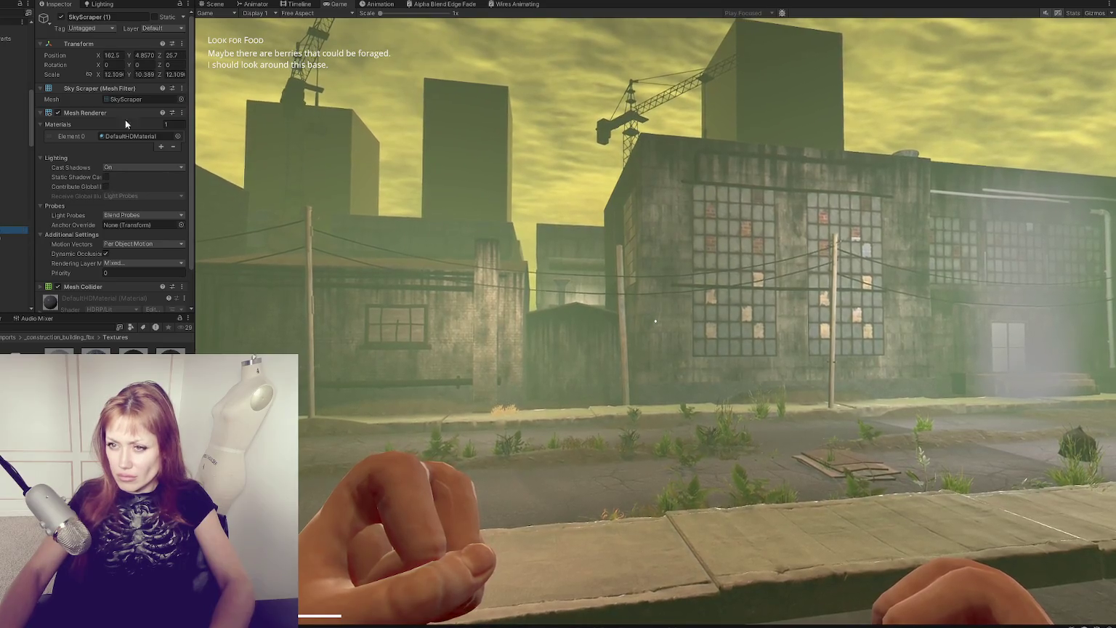
left_click_drag(132, 62, 112, 62)
Step: Reposition SkyScraper (3), set its scale to 16 on every axis, and lower it further
left_click(21, 237)
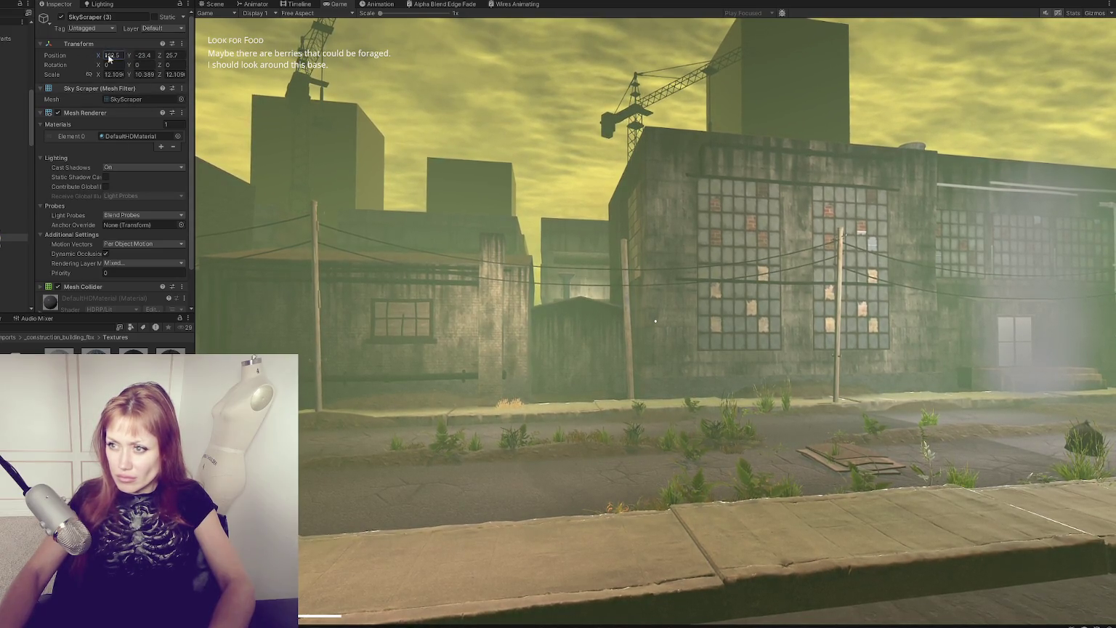
type("100.25")
key("Tab")
key("Tab")
type("-0.2")
key("BackSpace")
type("6")
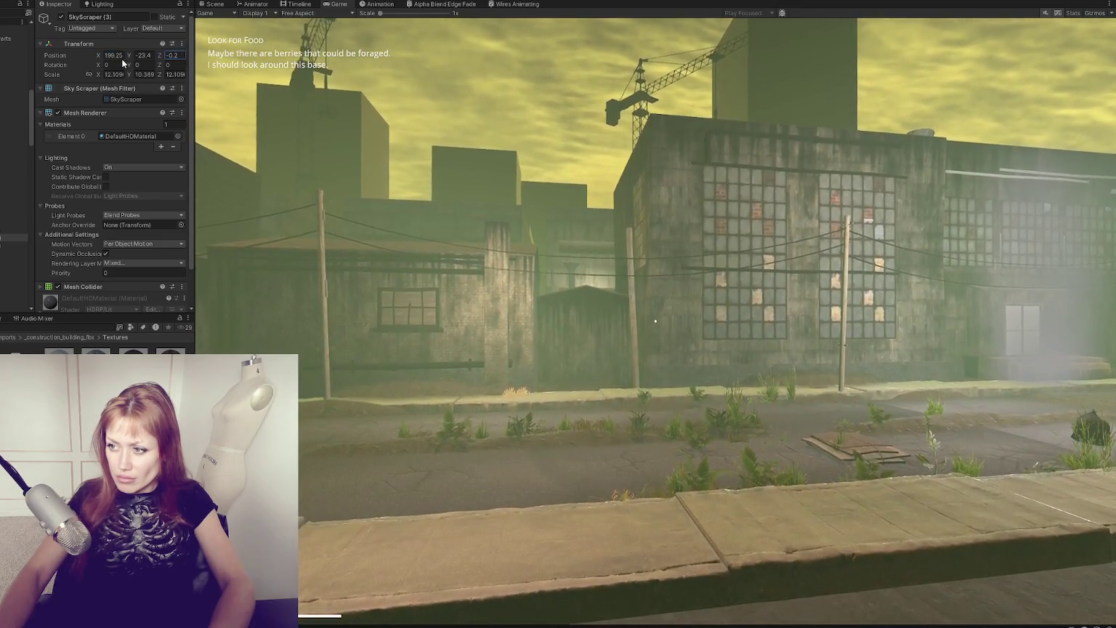
type("16")
key("Tab")
type("16")
key("Tab")
type("16")
mouse_move(122, 60)
left_mouse_down()
mouse_move(72, 70)
mouse_move(150, 68)
mouse_move(160, 57)
left_mouse_up()
left_click(136, 56)
left_click(21, 238)
Step: Move SkyScraper (5) along X and adjust its Z position, reaching X 236.8, Z 64.3
key("Down")
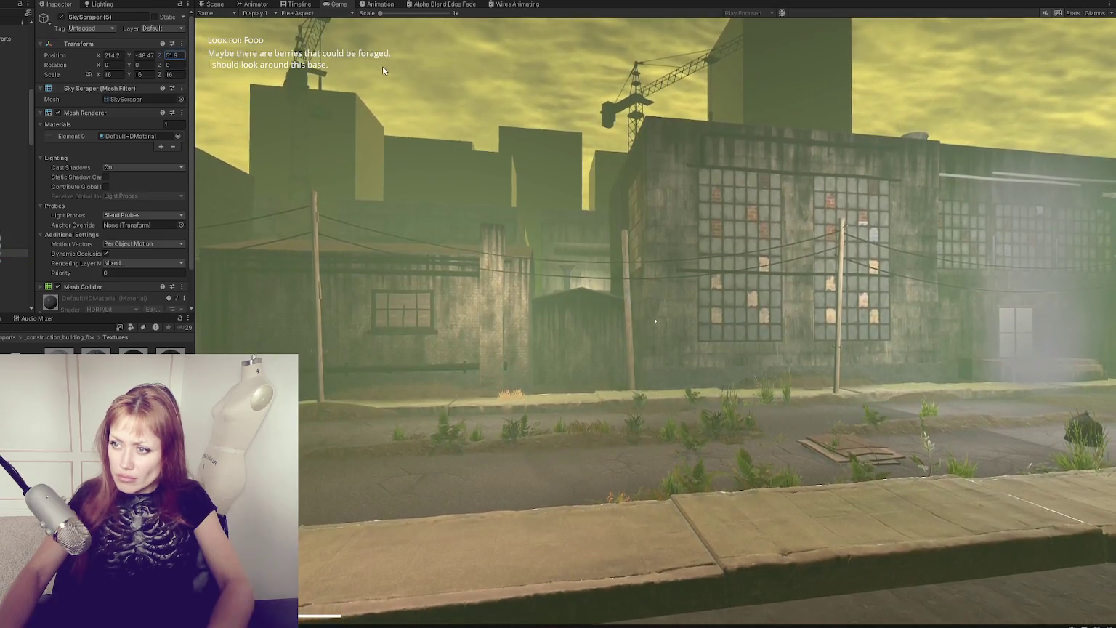
mouse_move(75, 65)
left_mouse_down()
mouse_move(166, 55)
mouse_move(80, 45)
mouse_move(65, 60)
mouse_move(118, 74)
mouse_move(58, 78)
mouse_move(80, 72)
left_mouse_up()
left_click(173, 56)
left_click(213, 5)
Step: Enlarge SkyScraper (5) and shift it left, then move SkyScraper (3) up and to the left
key("f")
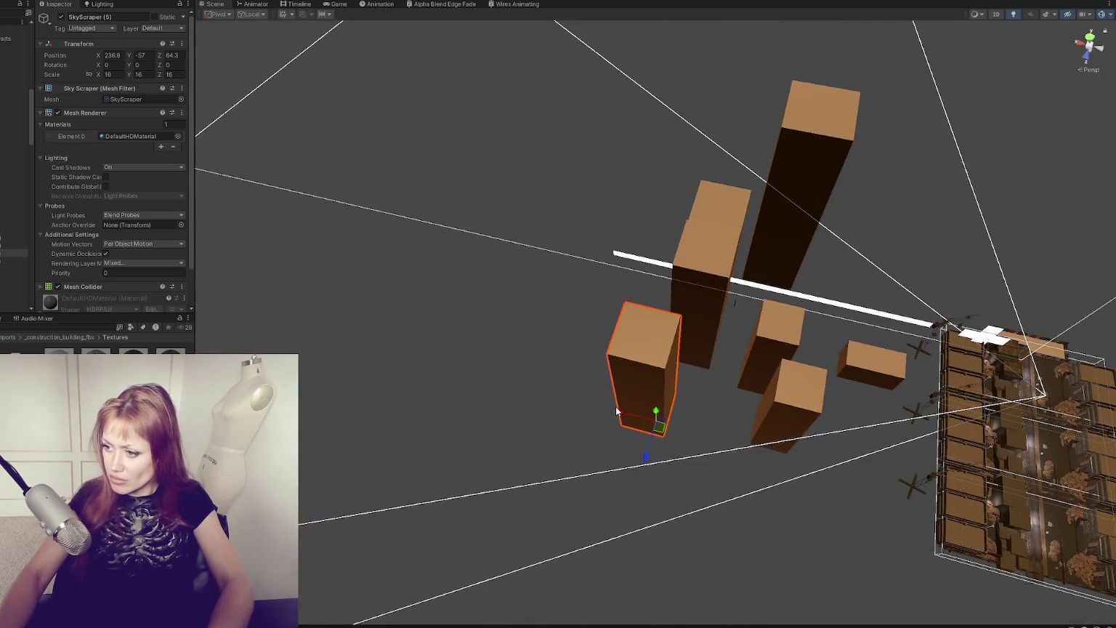
left_click_drag(617, 411, 444, 376)
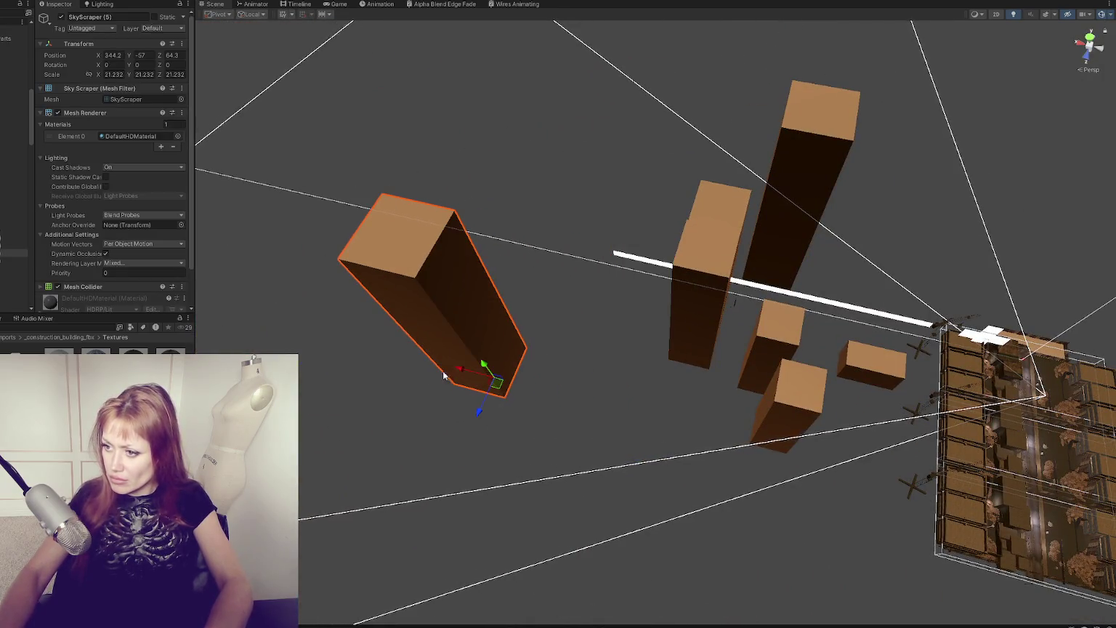
left_click(702, 349)
mouse_move(703, 349)
left_mouse_down()
mouse_move(568, 325)
mouse_move(558, 305)
left_mouse_up()
left_click(788, 251)
left_click(778, 276)
left_click(778, 273)
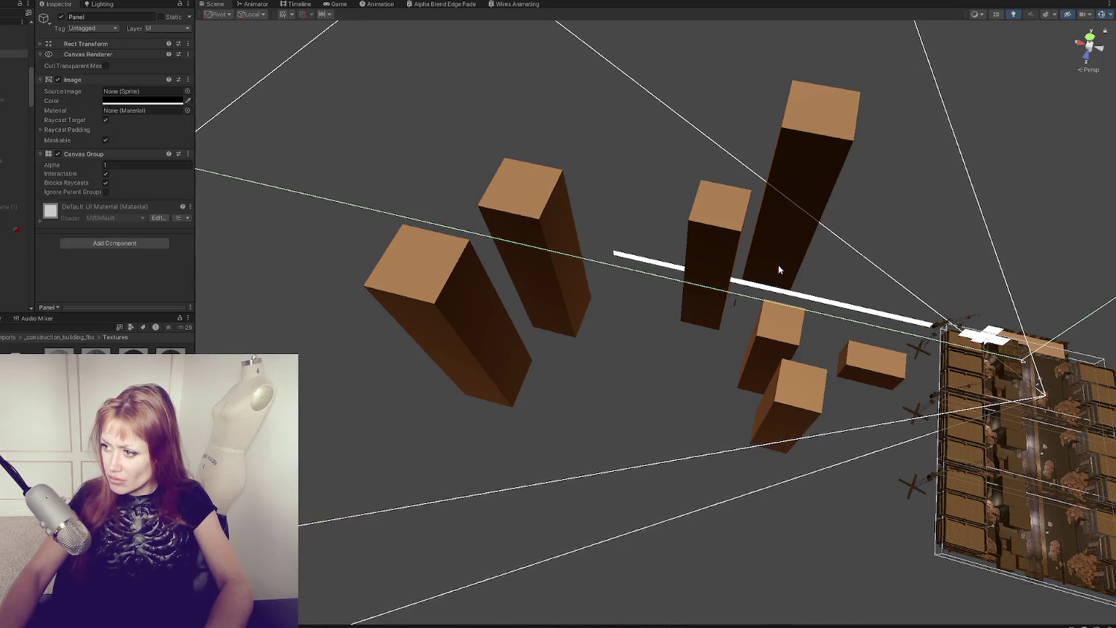
Step: From a low side view, enlarge the front-left tower, lower SkyScraper (5), and push SkyScraper (4) back
mouse_move(841, 340)
left_mouse_down()
mouse_move(685, 220)
mouse_move(663, 436)
left_mouse_up()
left_click(644, 485)
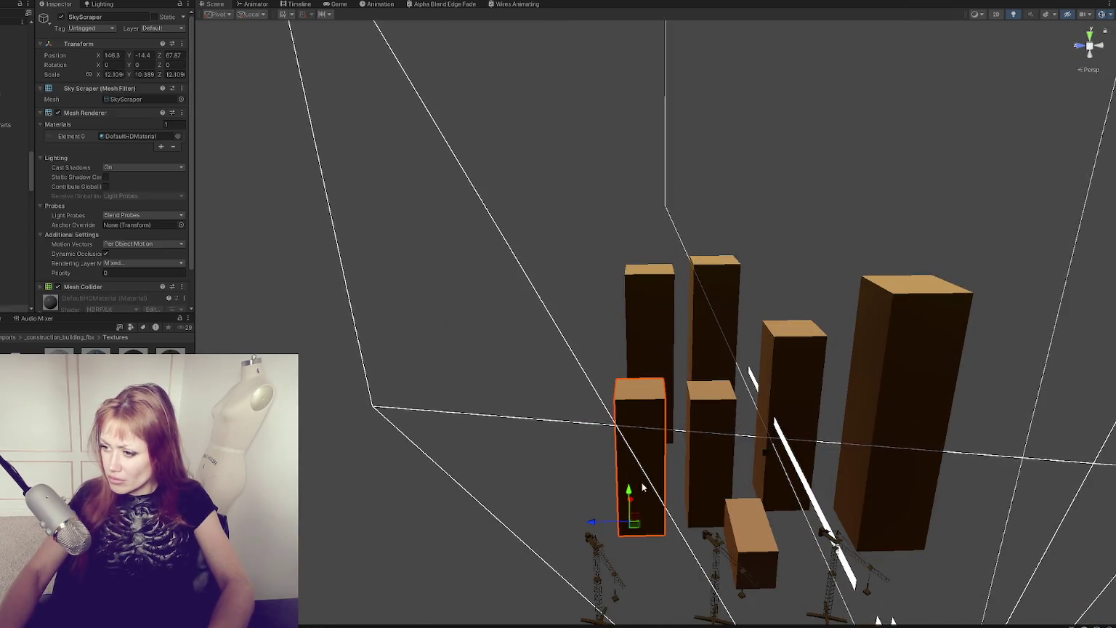
mouse_move(644, 485)
left_mouse_down()
mouse_move(587, 494)
mouse_move(590, 578)
left_mouse_up()
left_click(643, 320)
left_click_drag(639, 400, 643, 449)
left_click(773, 434)
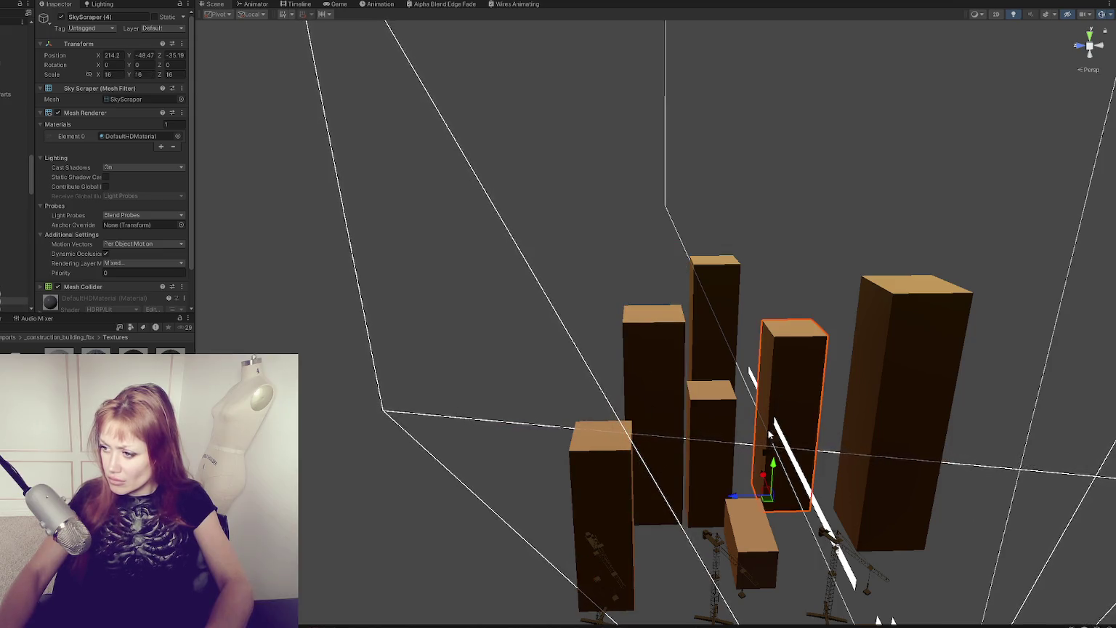
left_click_drag(773, 434, 785, 421)
scroll(654, 318, "down", 5)
Step: Rotate FourStory (1) to 105°, scale it to about 19.78, and place it at Z 83.3, then check it in Game view
left_click(654, 318)
key("e")
mouse_move(651, 336)
left_mouse_down()
mouse_move(544, 350)
mouse_move(561, 343)
left_mouse_up()
key("w")
left_click_drag(661, 331, 600, 330)
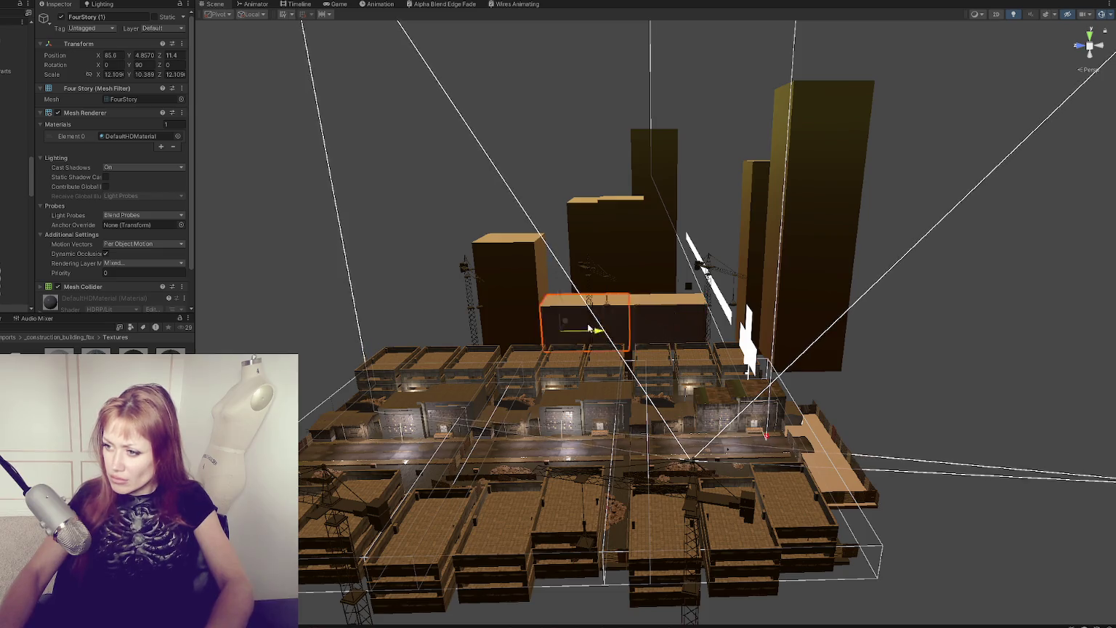
left_click_drag(523, 332, 536, 337)
mouse_move(521, 298)
left_mouse_down()
mouse_move(573, 308)
mouse_move(590, 295)
left_mouse_up()
left_click(339, 6)
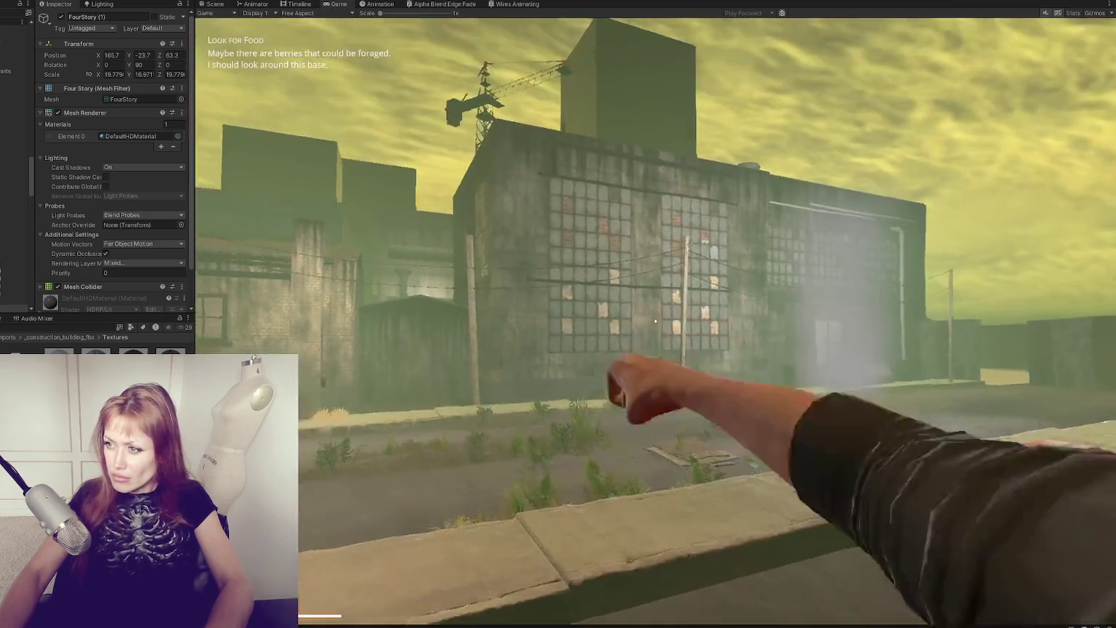
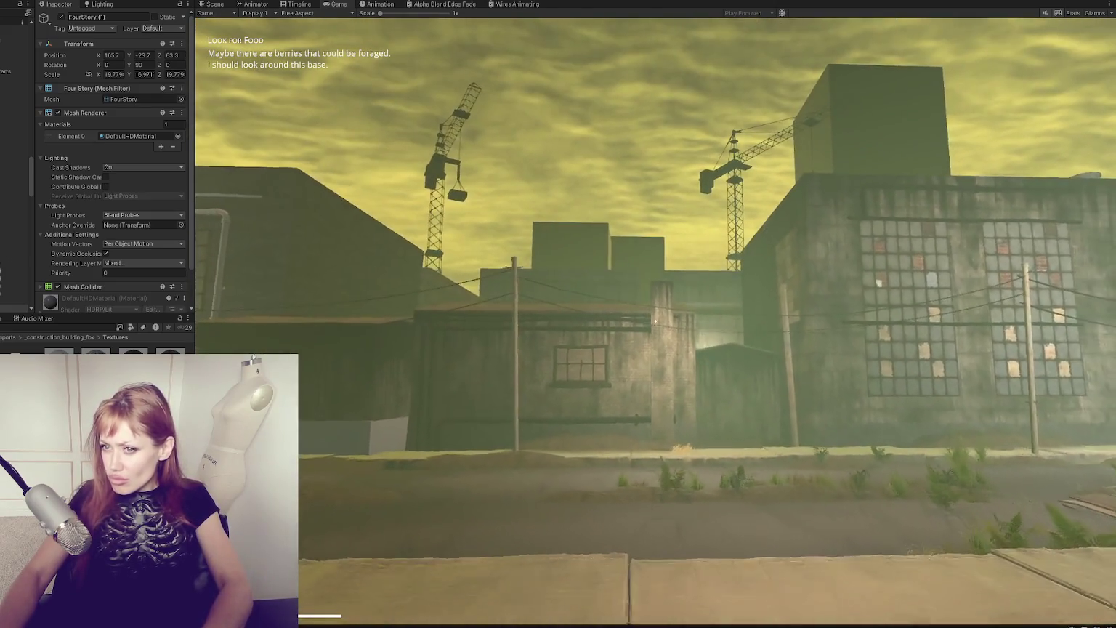
Step: Pause the game, select Global Volume and set Fog Attenuation to 40
key("Escape")
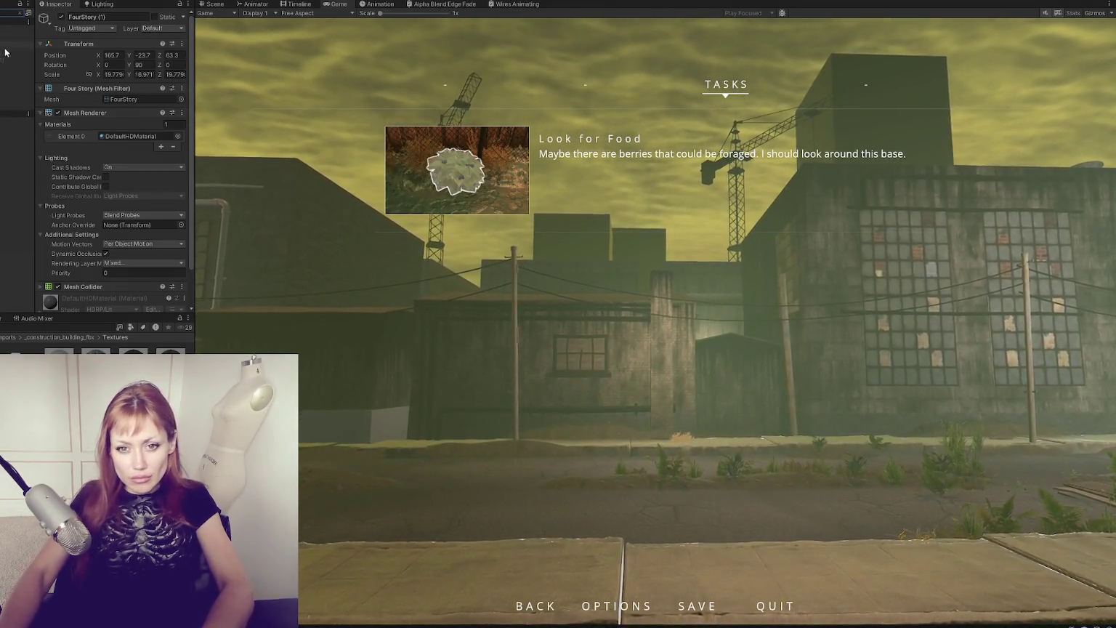
left_click(14, 121)
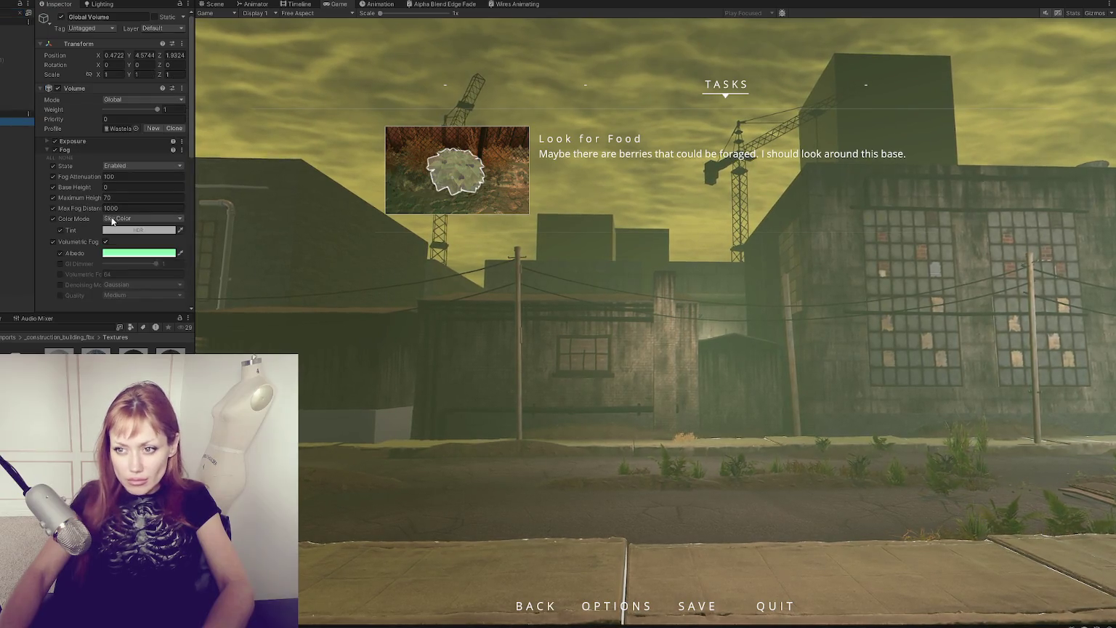
left_click(118, 176)
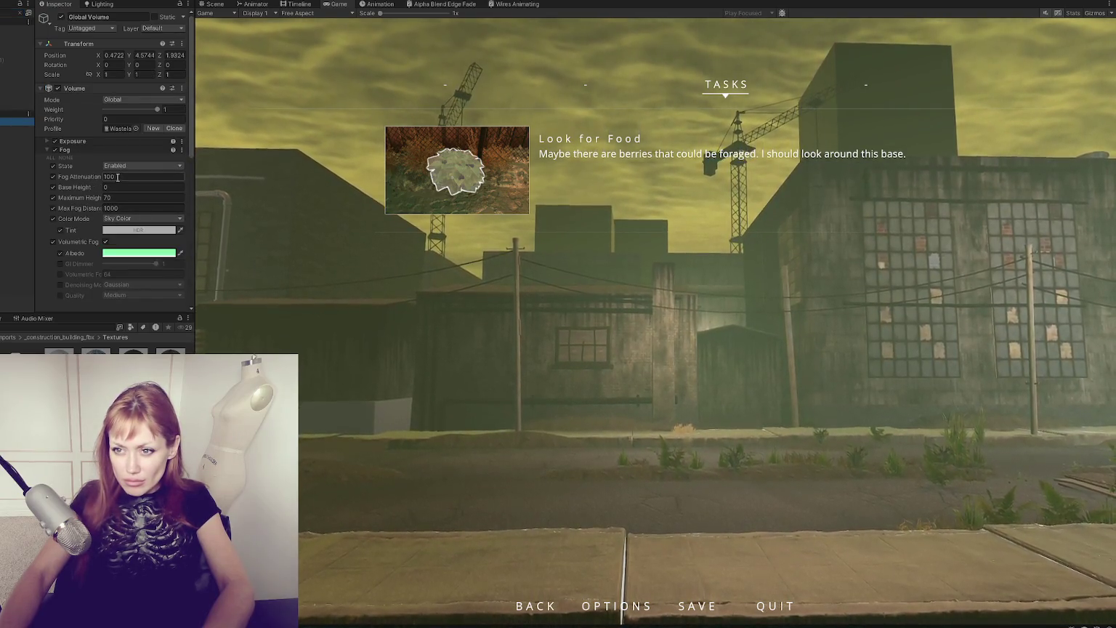
type("30")
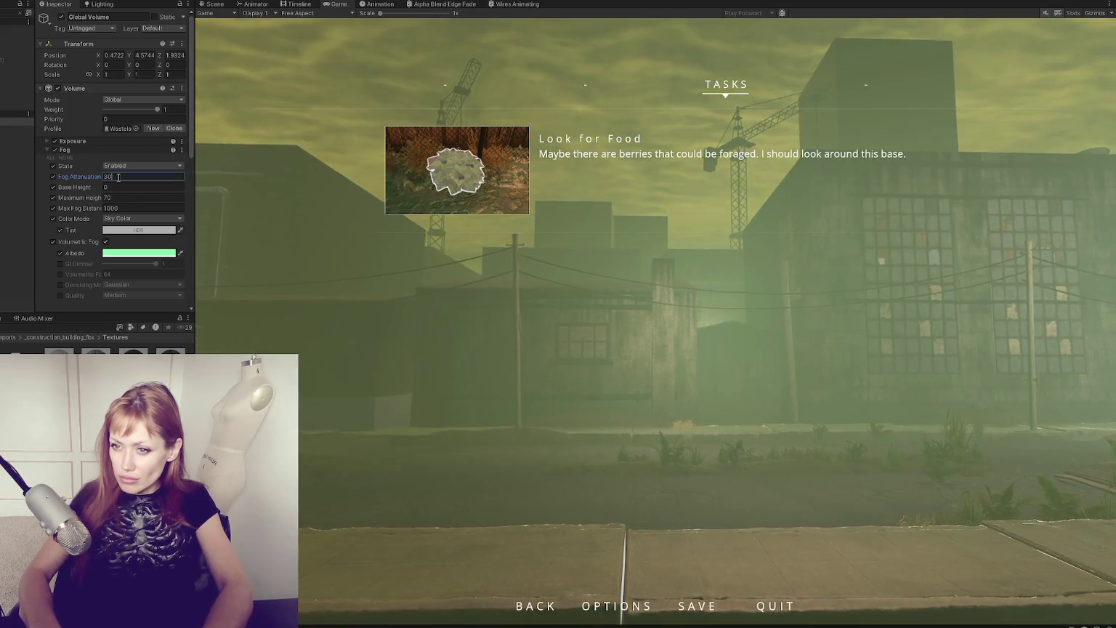
key("BackSpace")
key("BackSpace")
type("40")
Step: Set the fog Maximum Height to 50 after trying 30, 80 and 40
key("shift+Tab")
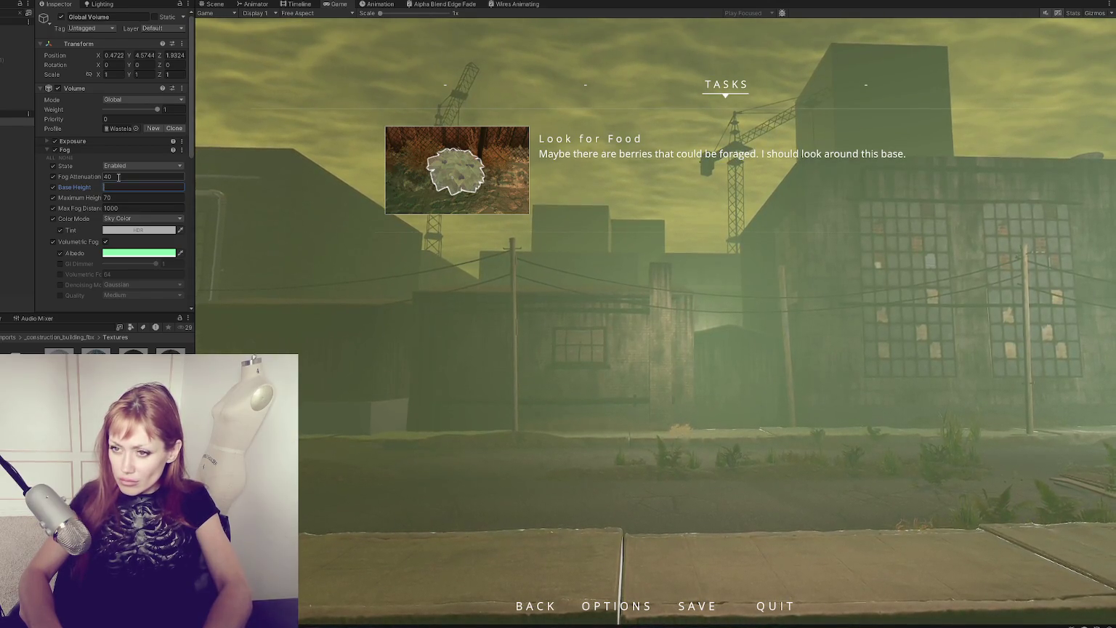
key("Tab")
type("30")
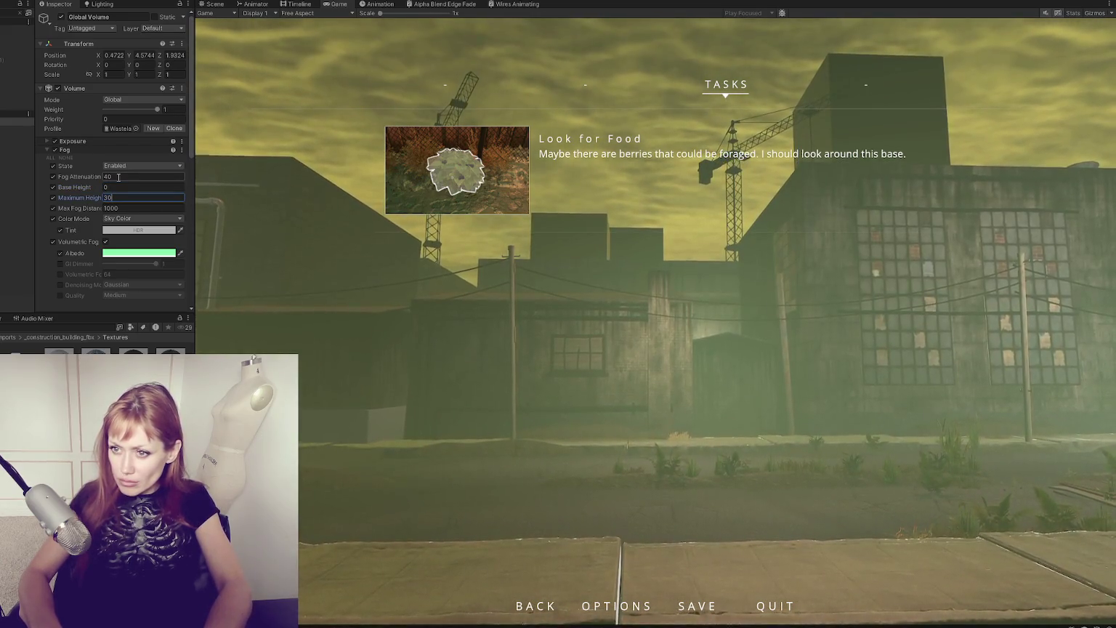
key("BackSpace")
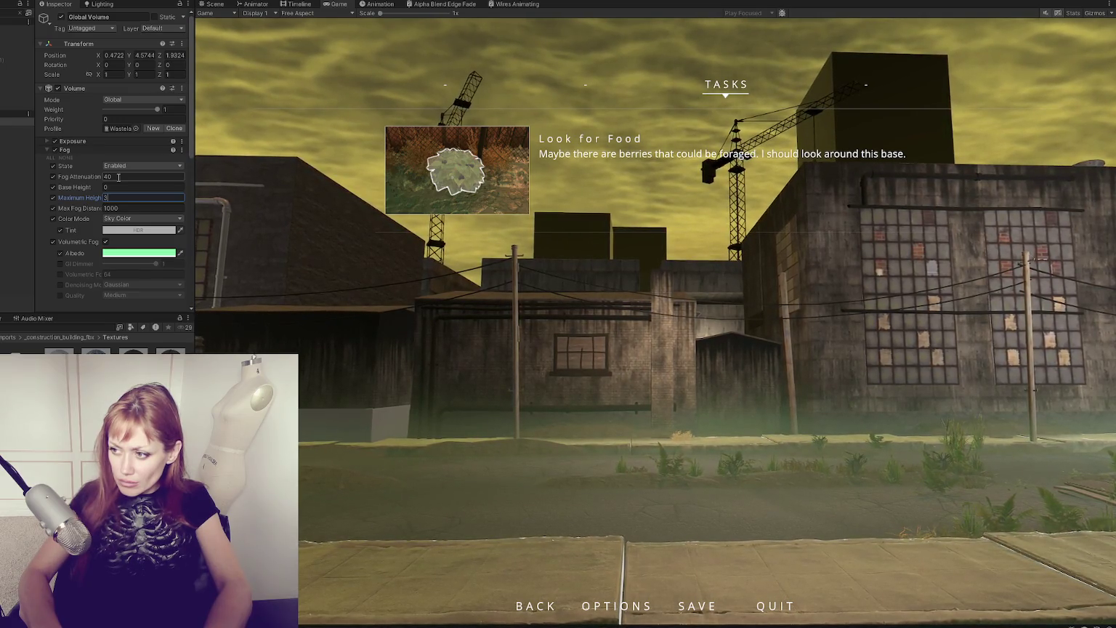
type("5")
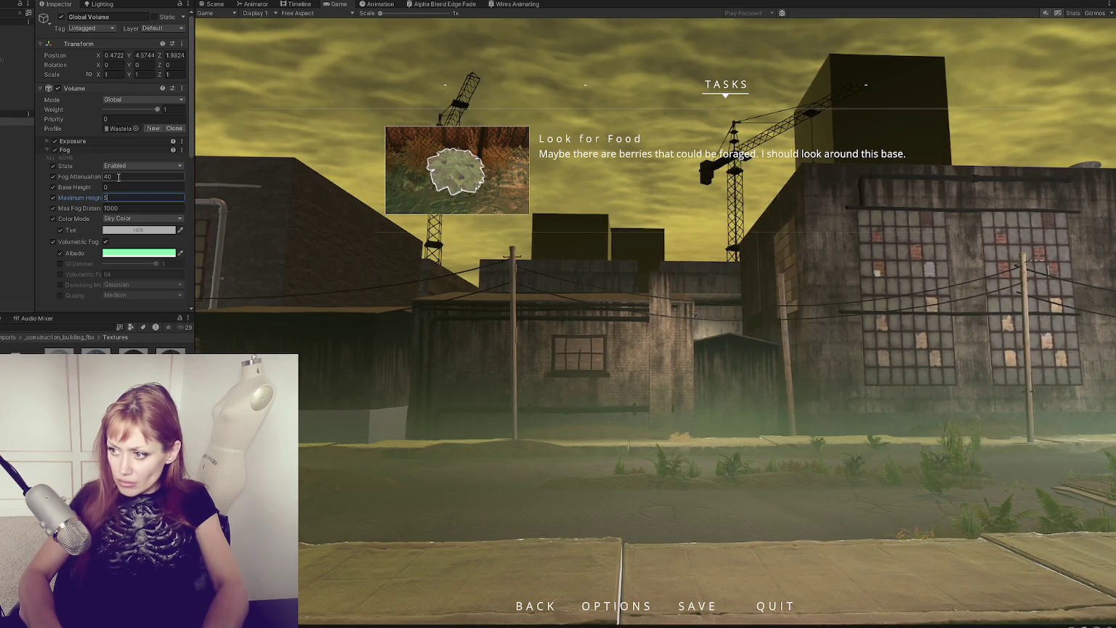
key("BackSpace")
type("80")
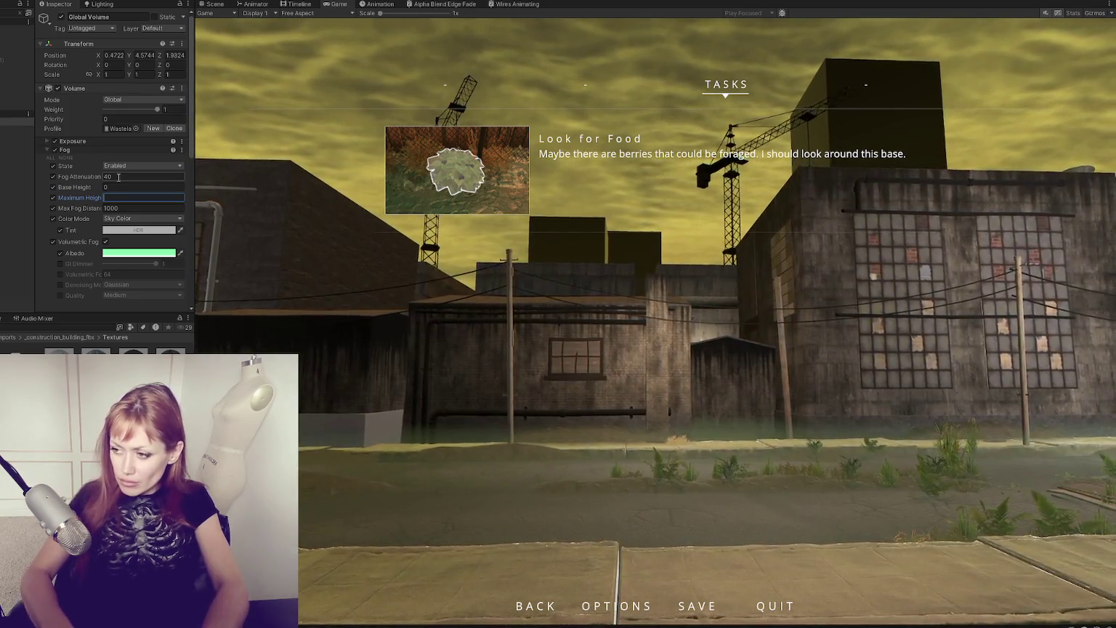
key("BackSpace")
key("BackSpace")
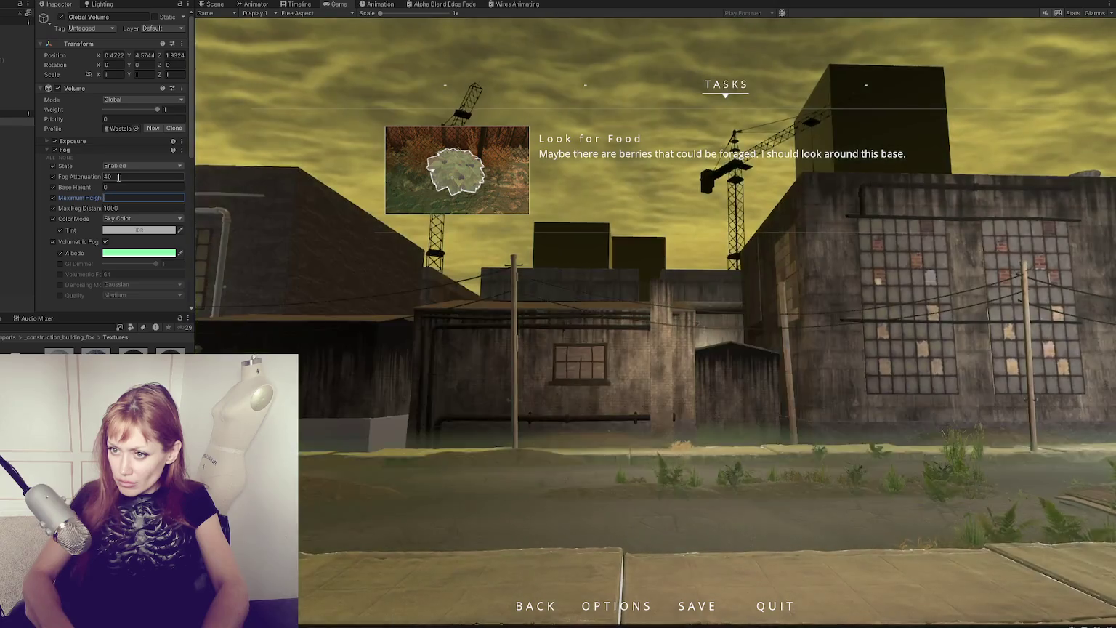
type("50")
key("BackSpace")
key("BackSpace")
type("40")
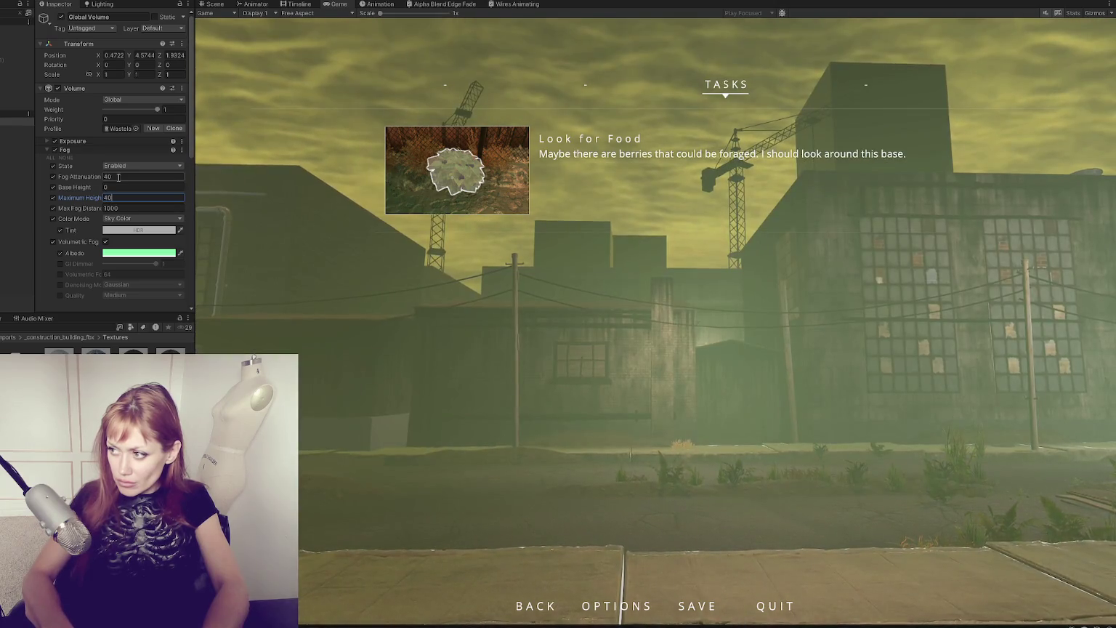
key("BackSpace")
key("BackSpace")
type("50")
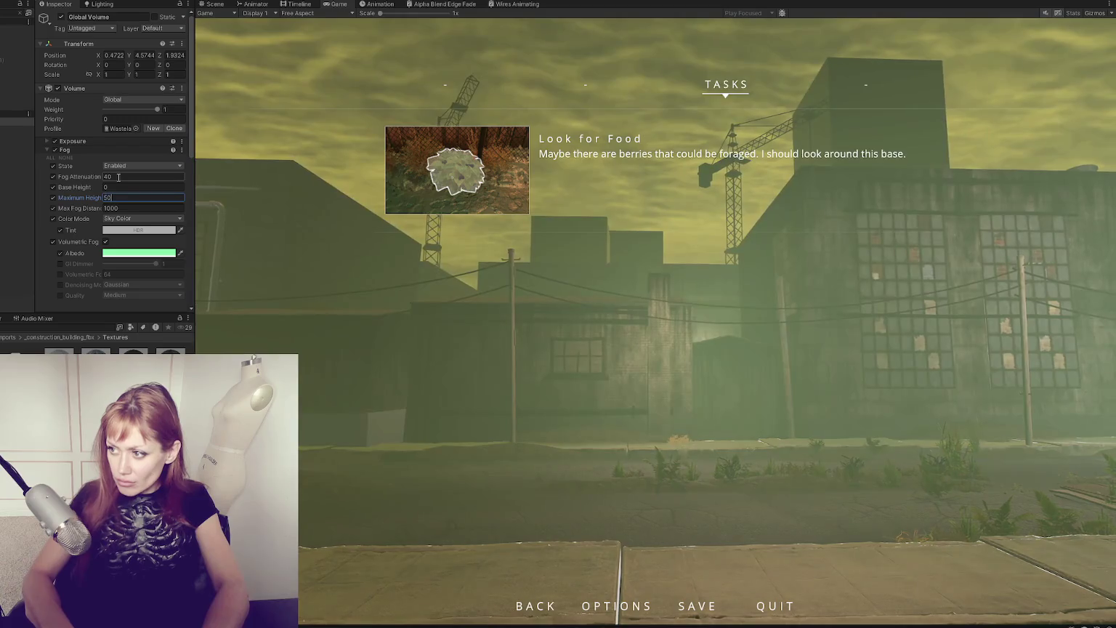
left_click(131, 252)
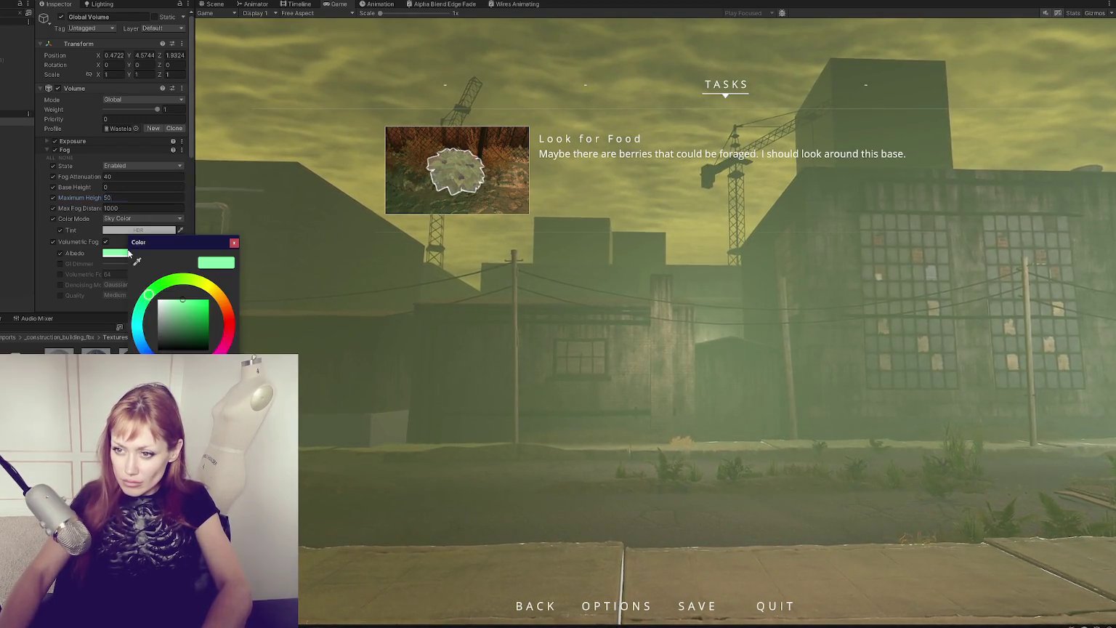
Step: Make the fog albedo a bright mint green and the fog tint a dark grey-blue
left_click(166, 314)
left_click_drag(168, 314, 176, 306)
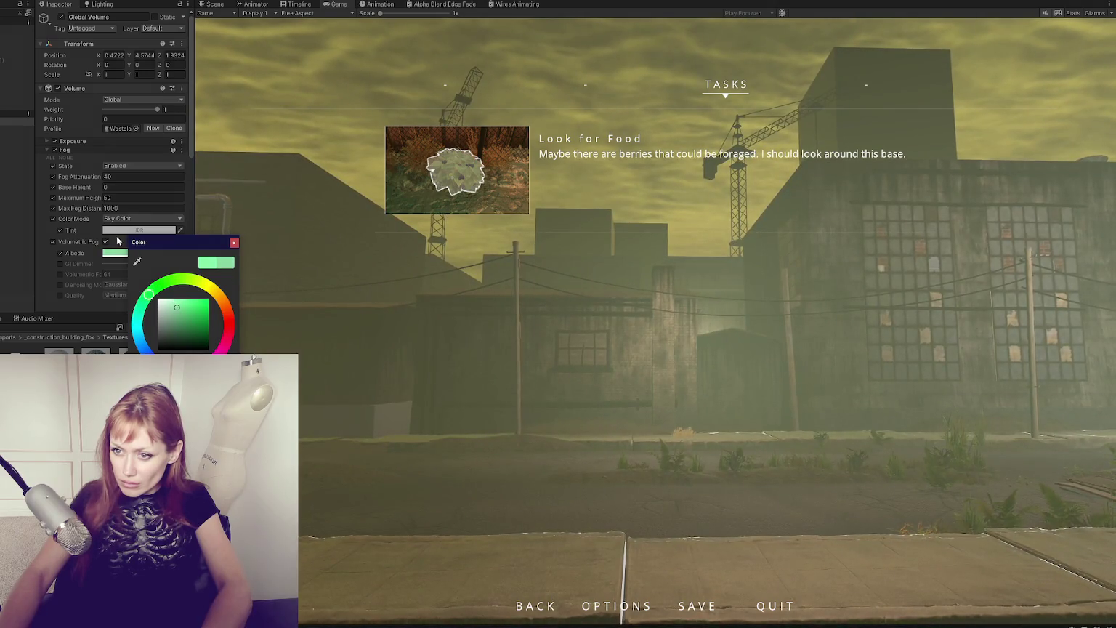
left_click(234, 243)
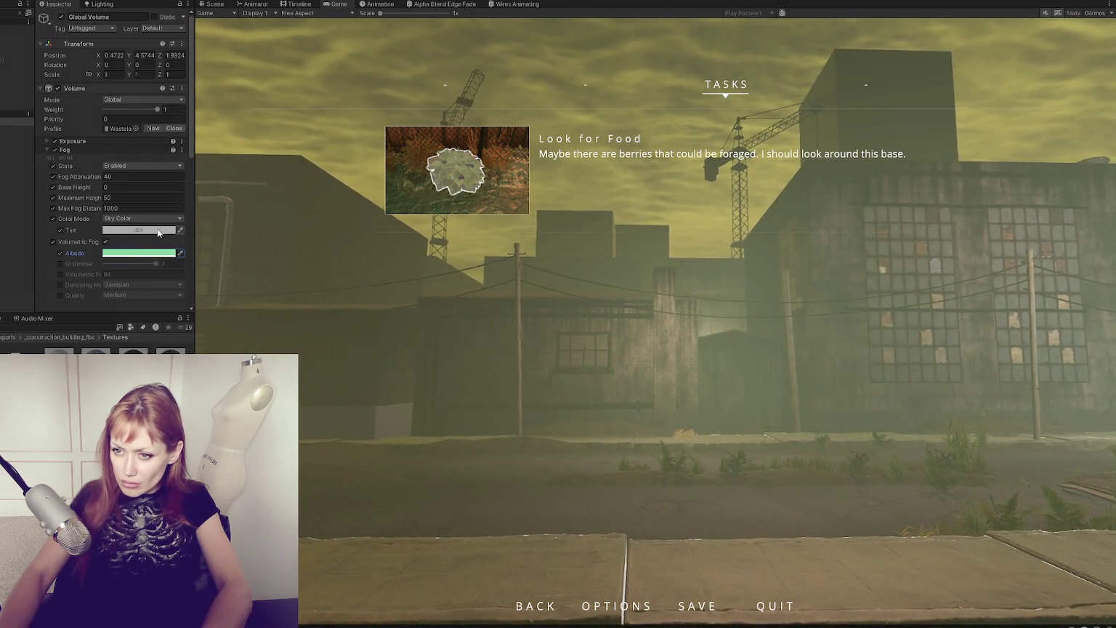
left_click(141, 231)
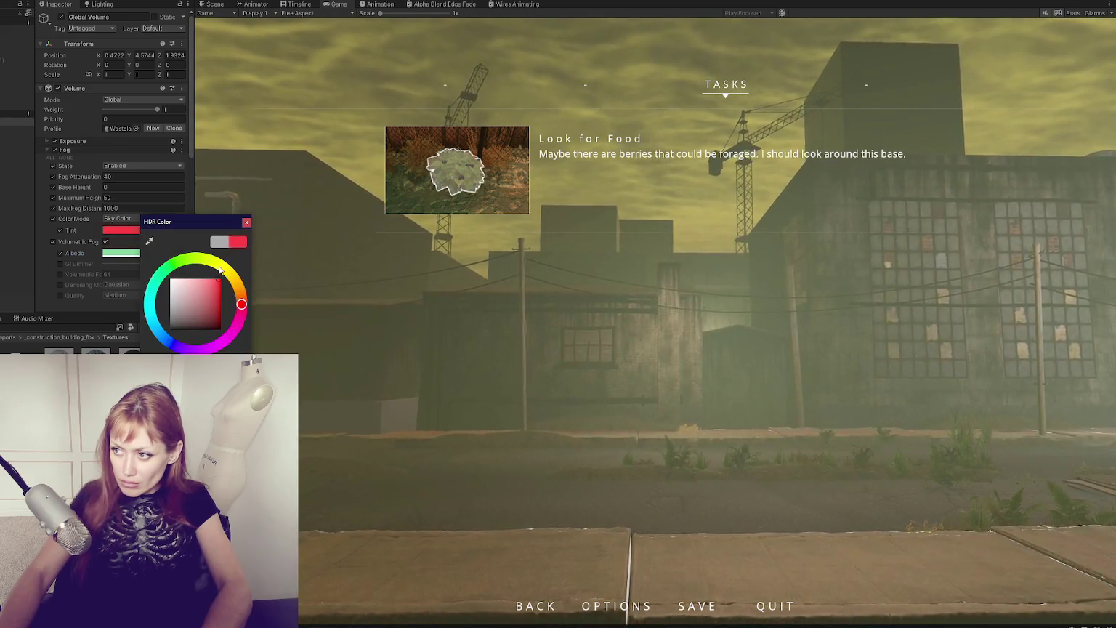
left_click(95, 219)
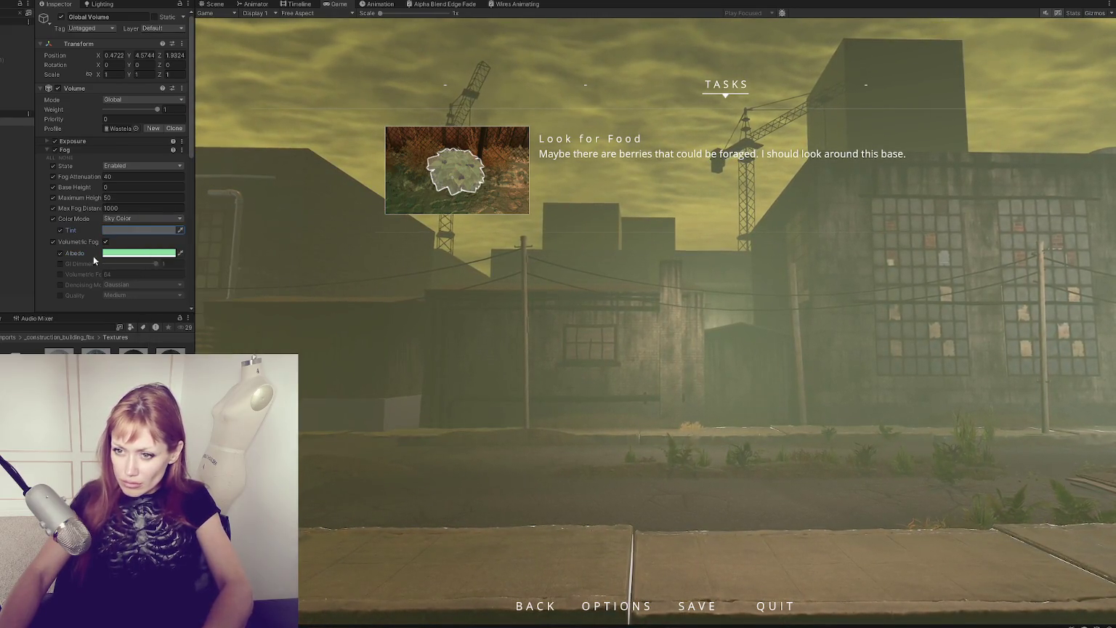
Step: Collapse the Fog override, expand Exposure and open its Mode choices
left_click(76, 149)
left_click(73, 141)
left_click(152, 157)
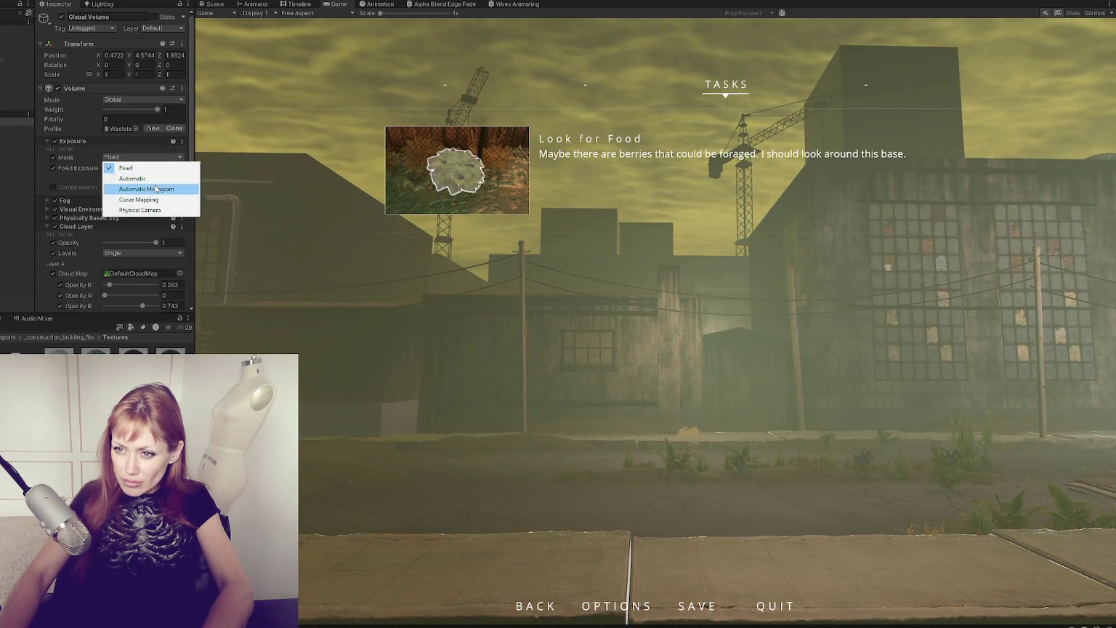
Step: Try Automatic Histogram and Automatic exposure modes, then return to Fixed
left_click(156, 191)
left_click(142, 157)
left_click(133, 178)
left_click(128, 158)
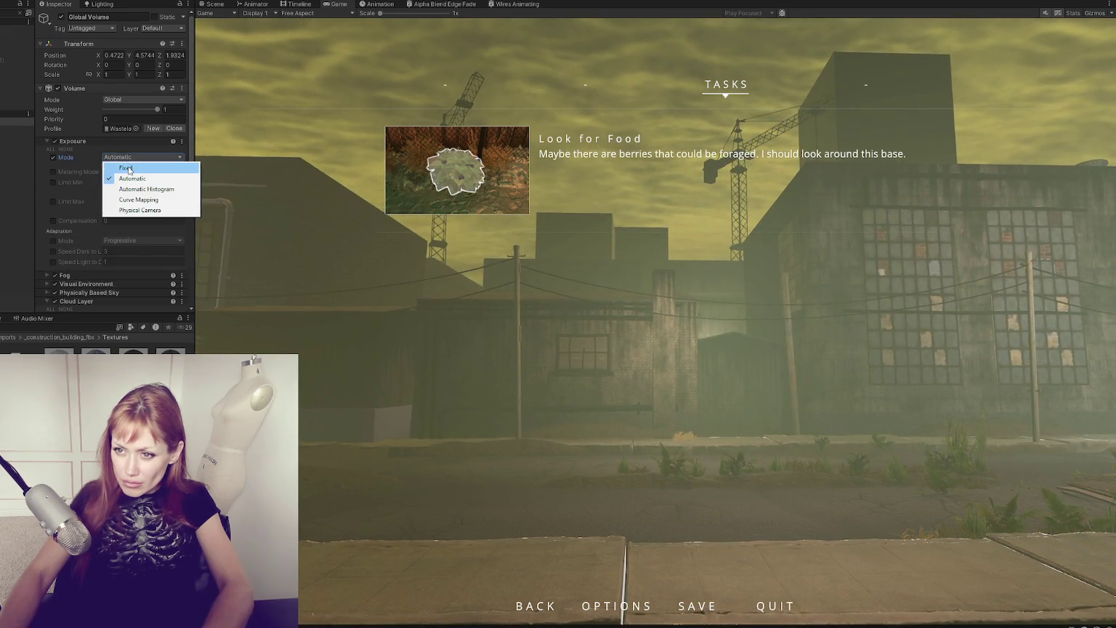
left_click(129, 170)
Step: Raise Fixed Exposure slightly to about 10.66 and resume the game
scroll(149, 157, "down", 3)
left_click_drag(158, 91, 161, 92)
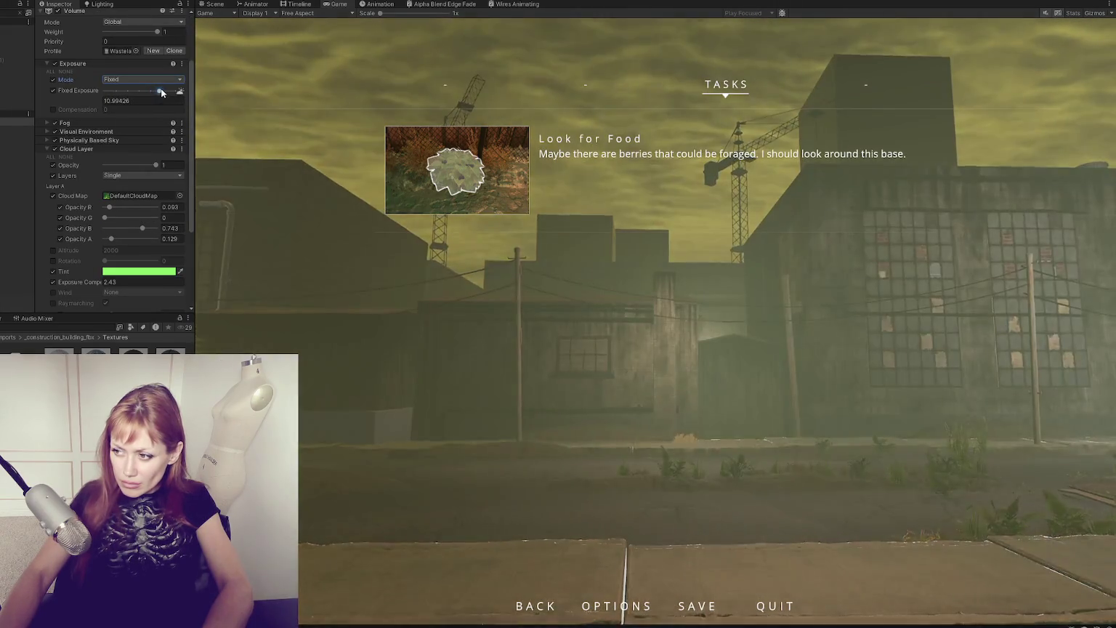
scroll(92, 262, "down", 3)
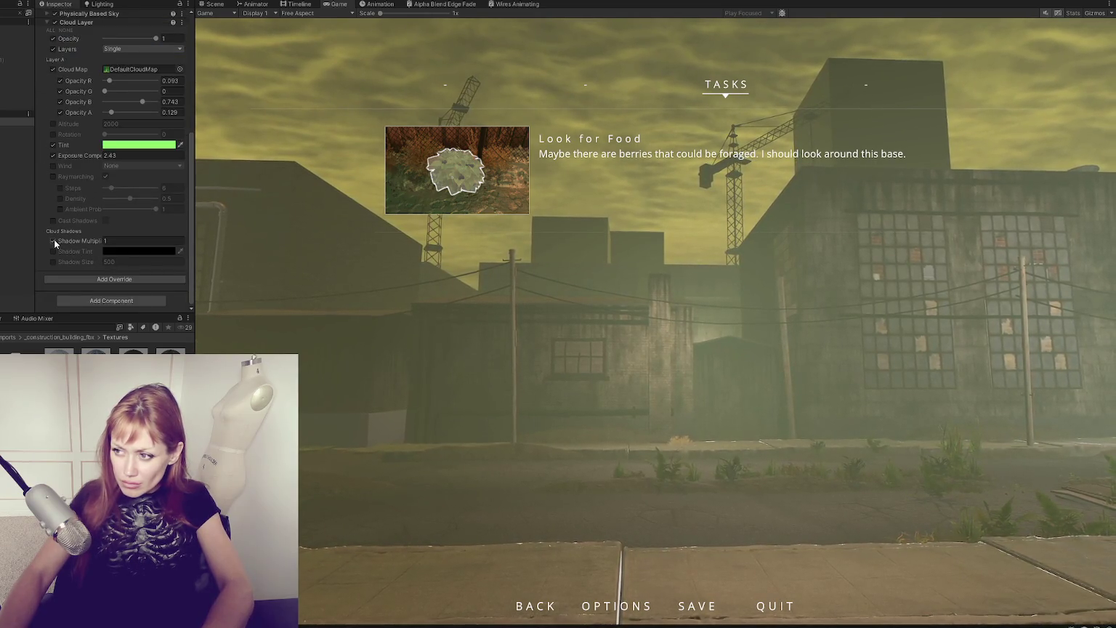
scroll(55, 166, "up", 1)
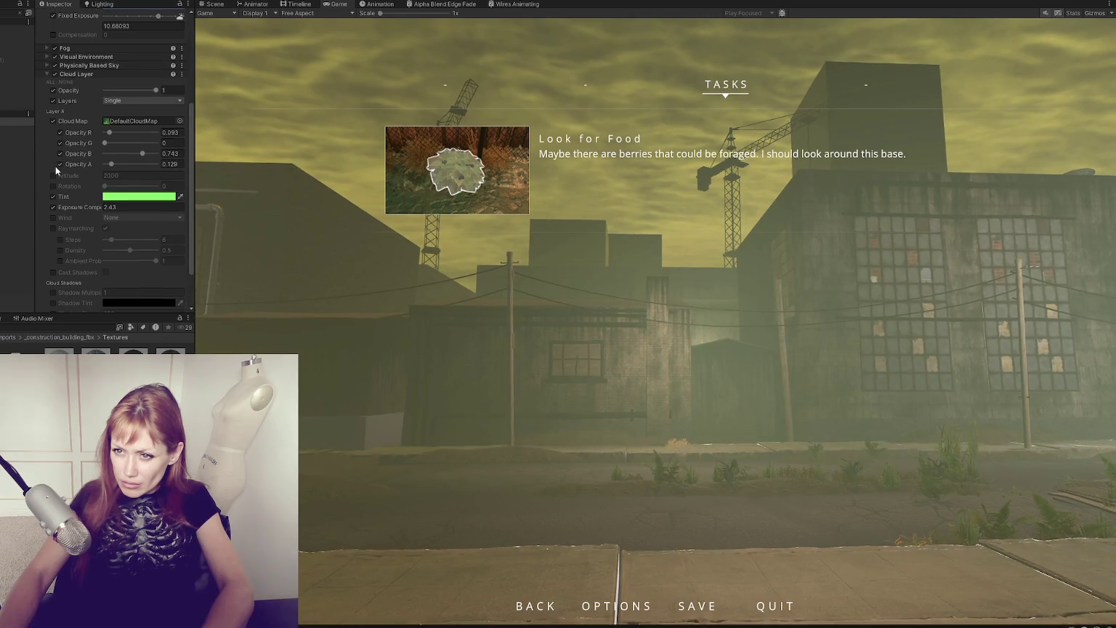
left_click(549, 315)
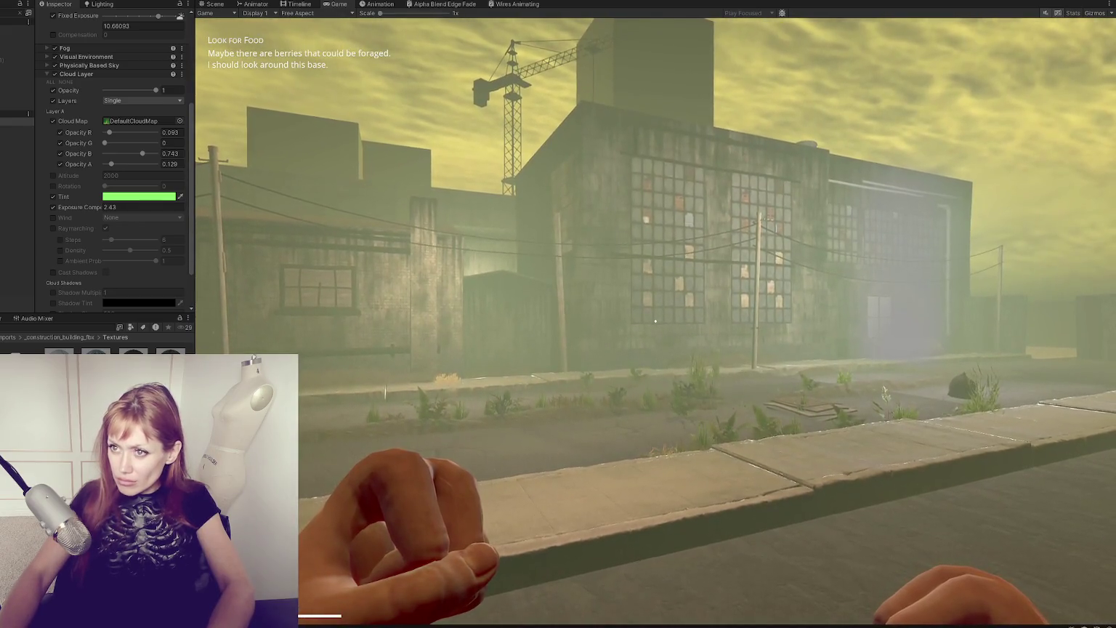
left_click(206, 6)
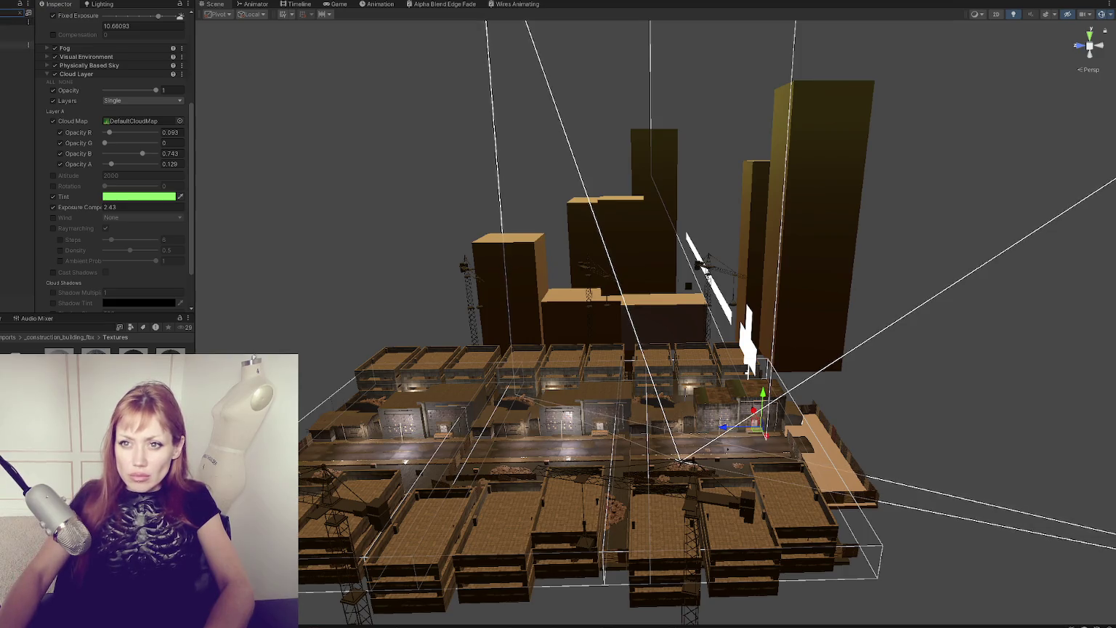
Step: Select a particle effect on the street, undoing an accidental move
left_click(591, 425)
left_click_drag(614, 438, 454, 440)
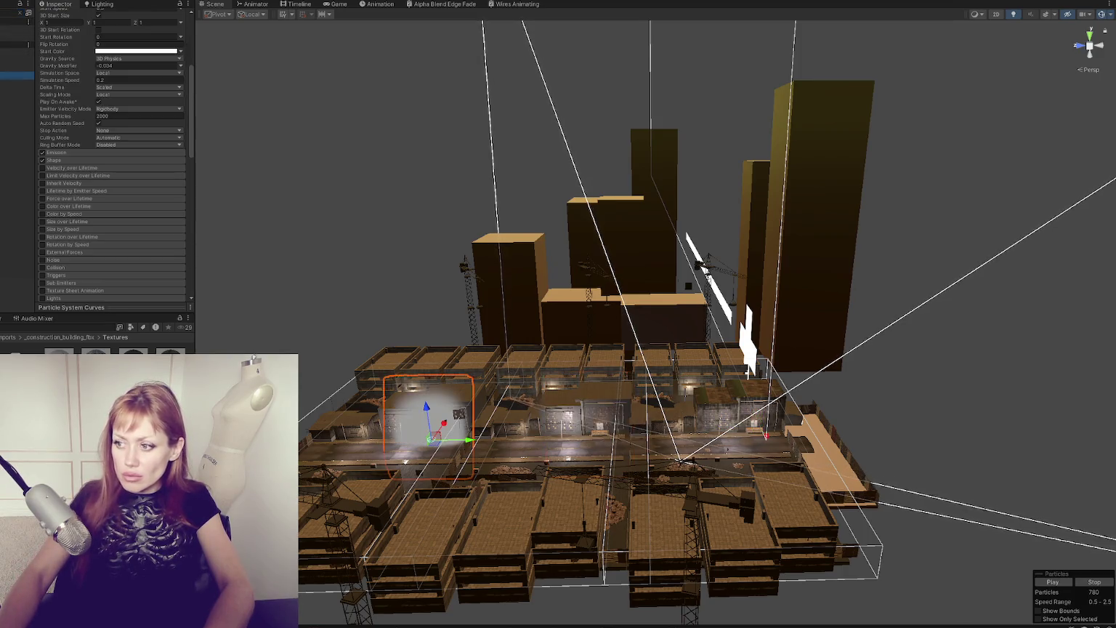
key("ctrl+z")
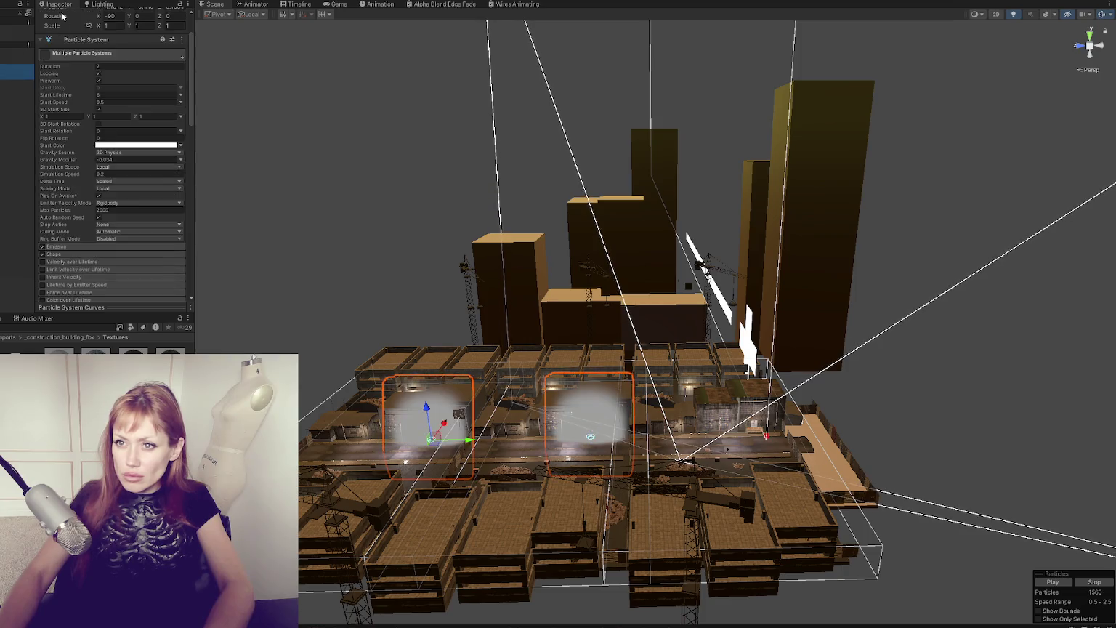
key("ctrl+z")
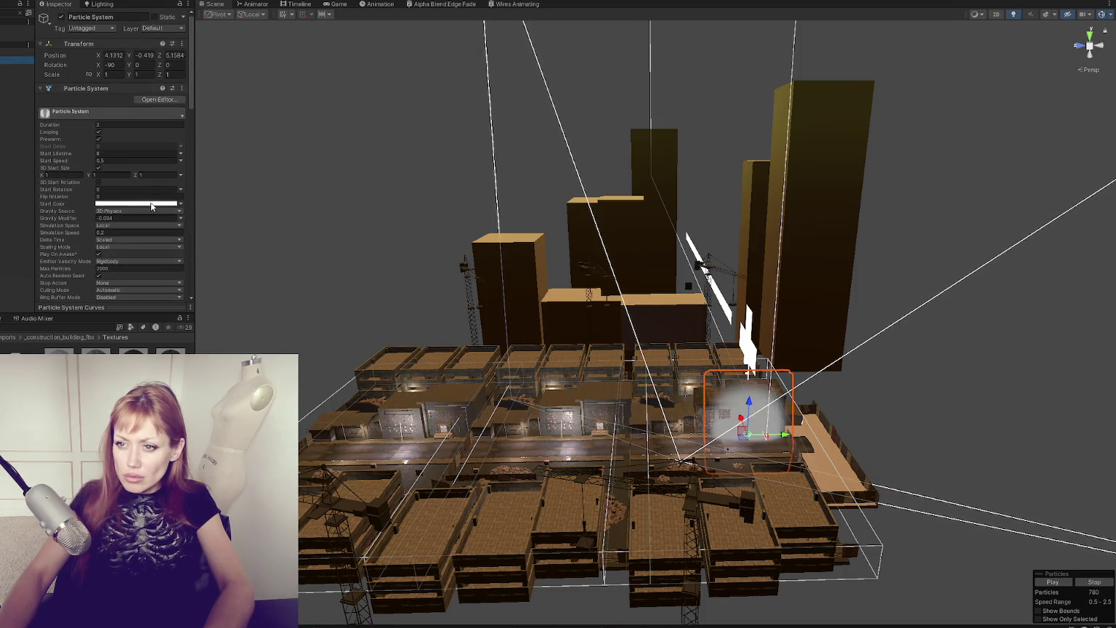
Step: Set the fog particle material's Color to full white and preview it in-game
left_click(151, 204)
left_click(256, 196)
scroll(109, 182, "down", 15)
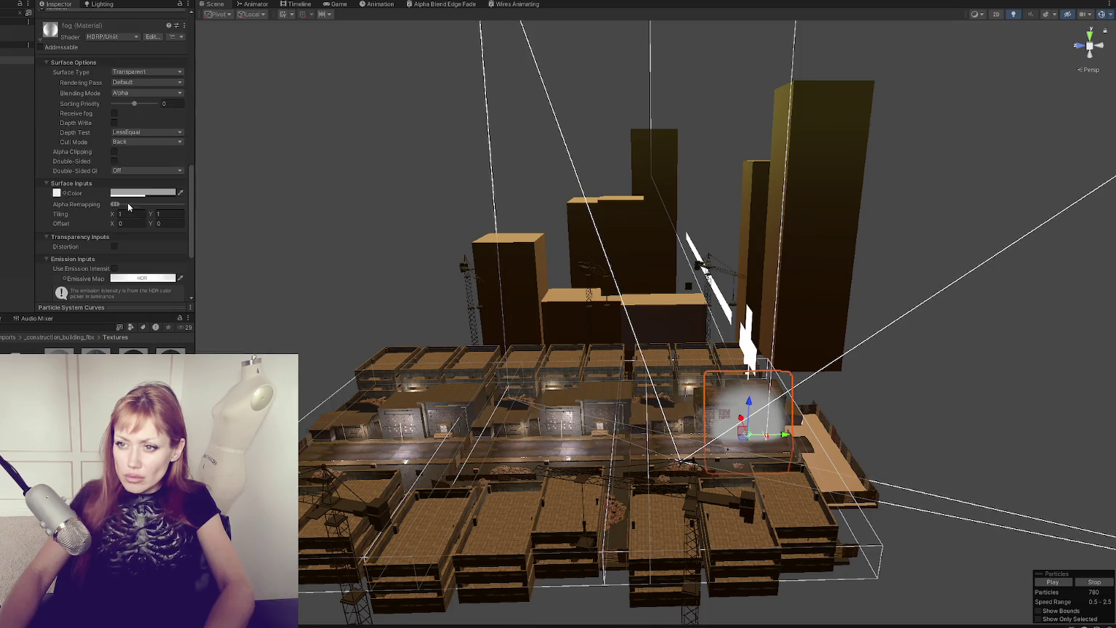
left_click(121, 193)
left_click(240, 183)
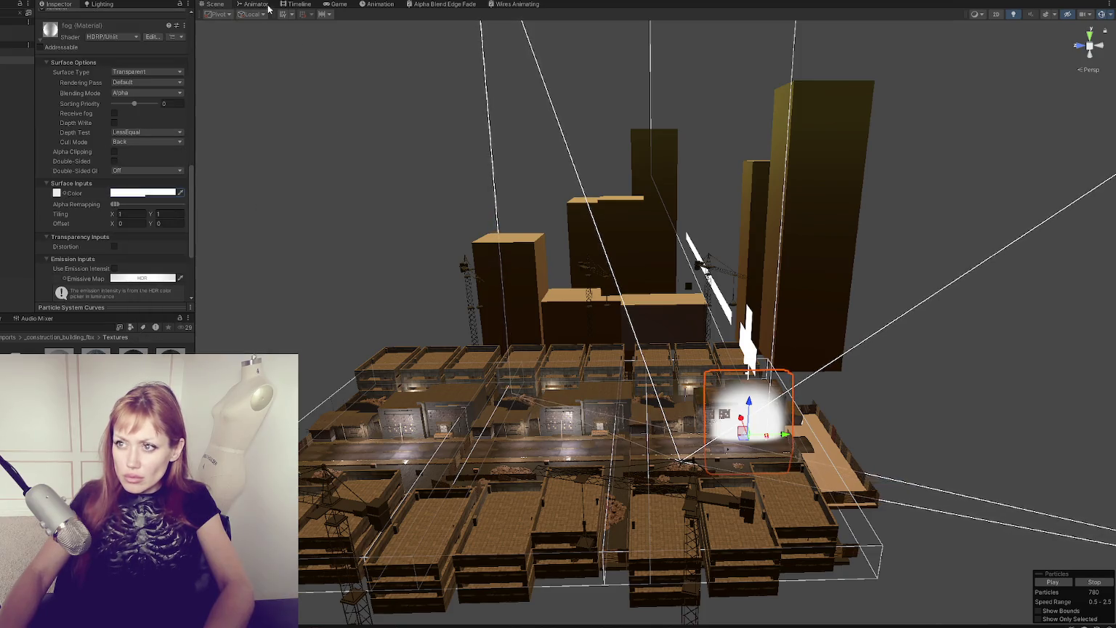
scroll(144, 247, "down", 5)
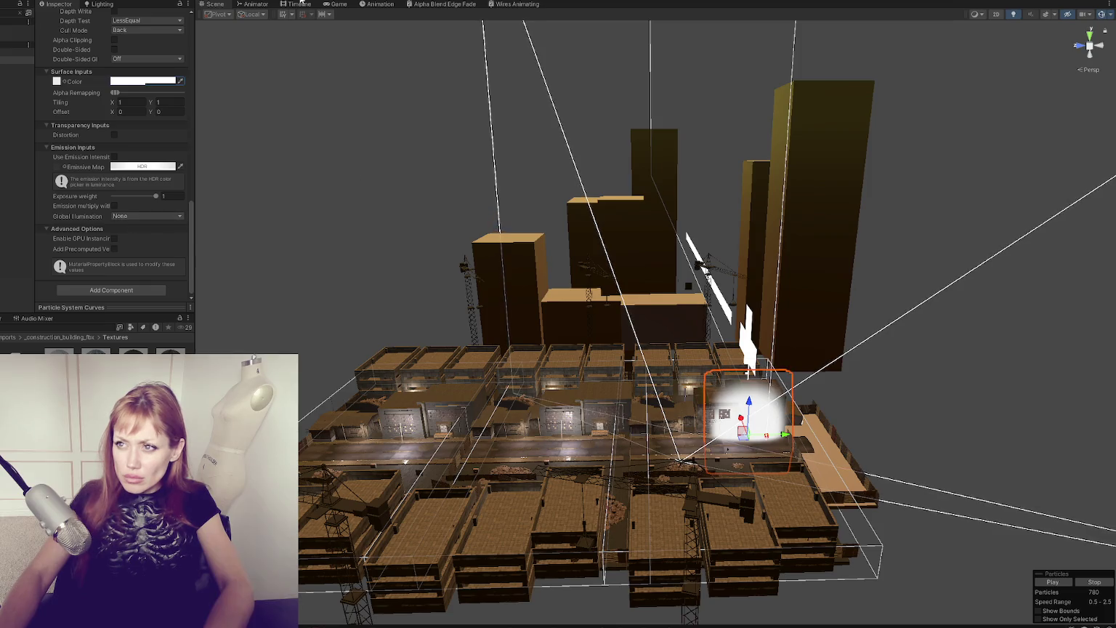
left_click(341, 6)
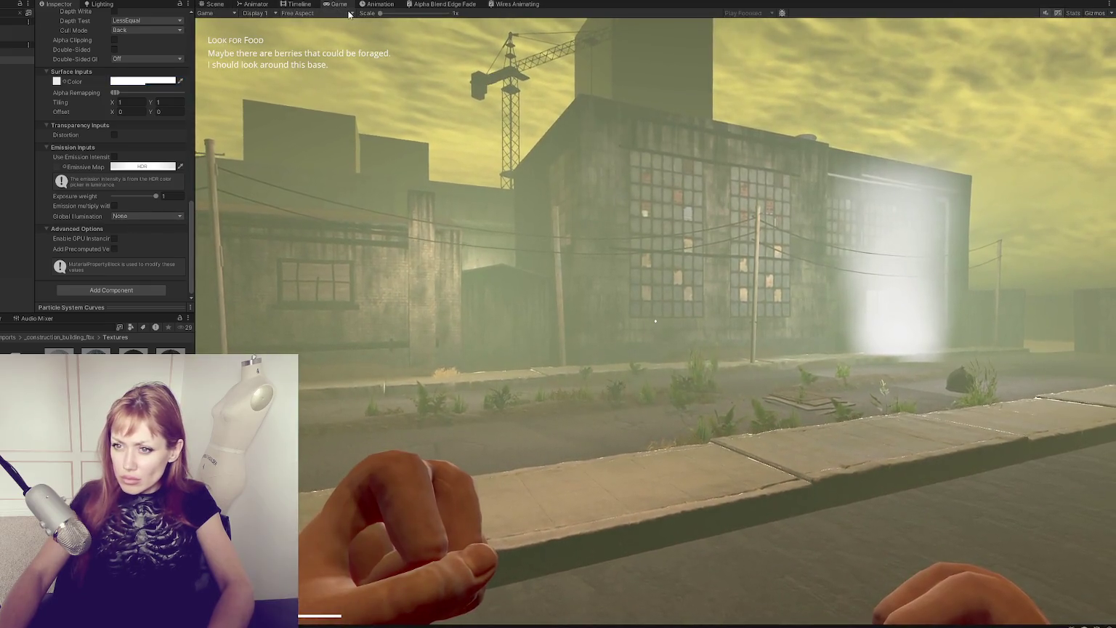
Step: Drop the fog material colour's alpha to 45 so the white mist looks fainter
left_click(142, 81)
left_click_drag(208, 268, 154, 272)
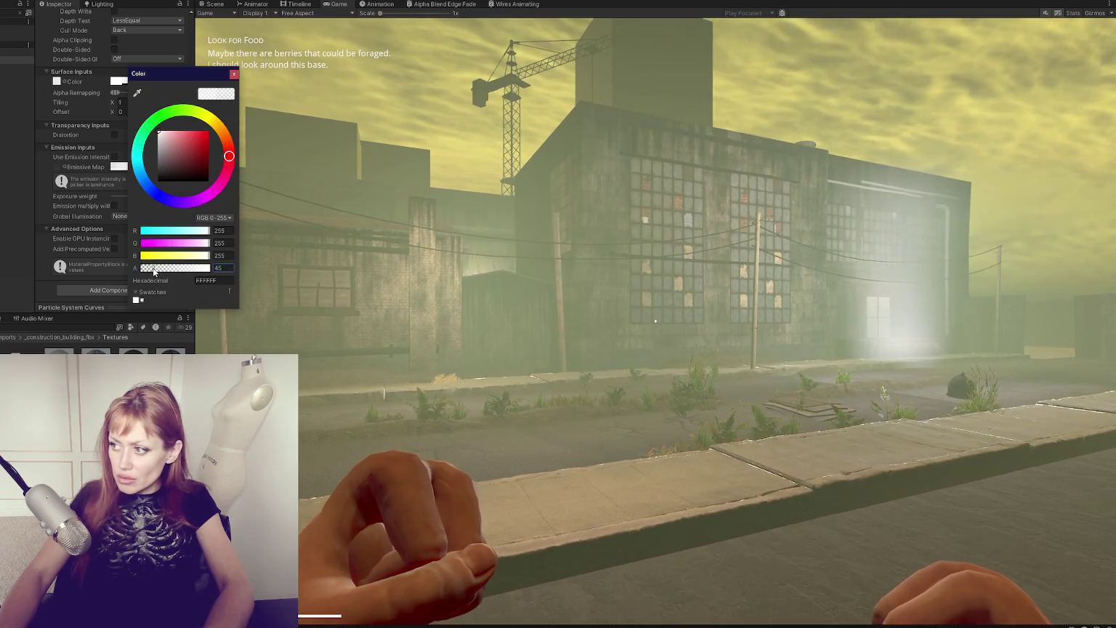
left_click(677, 321)
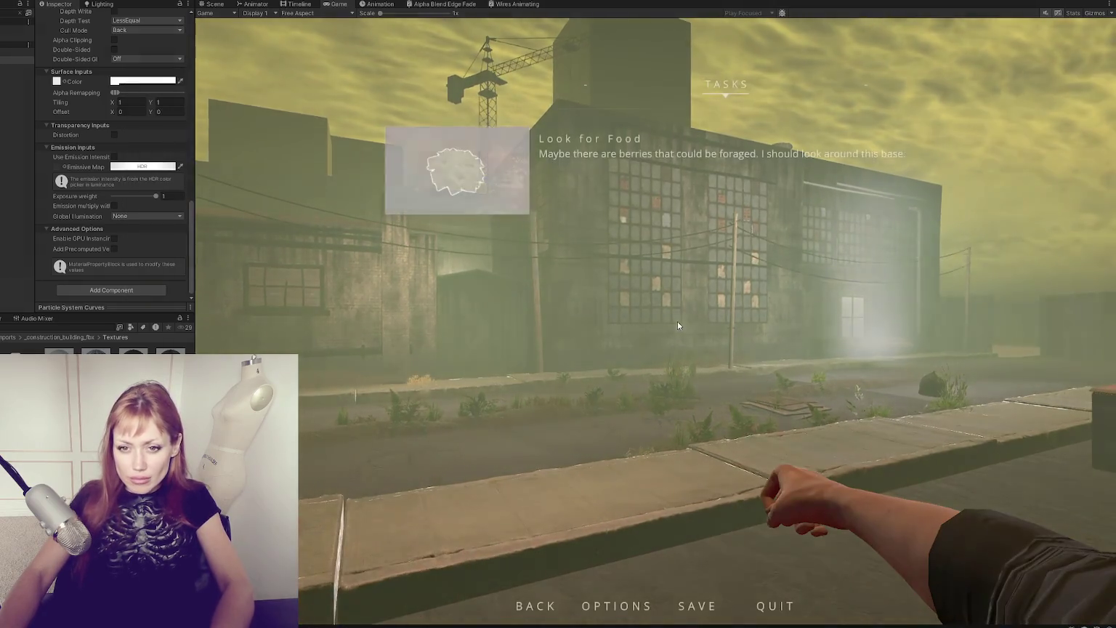
key("Escape")
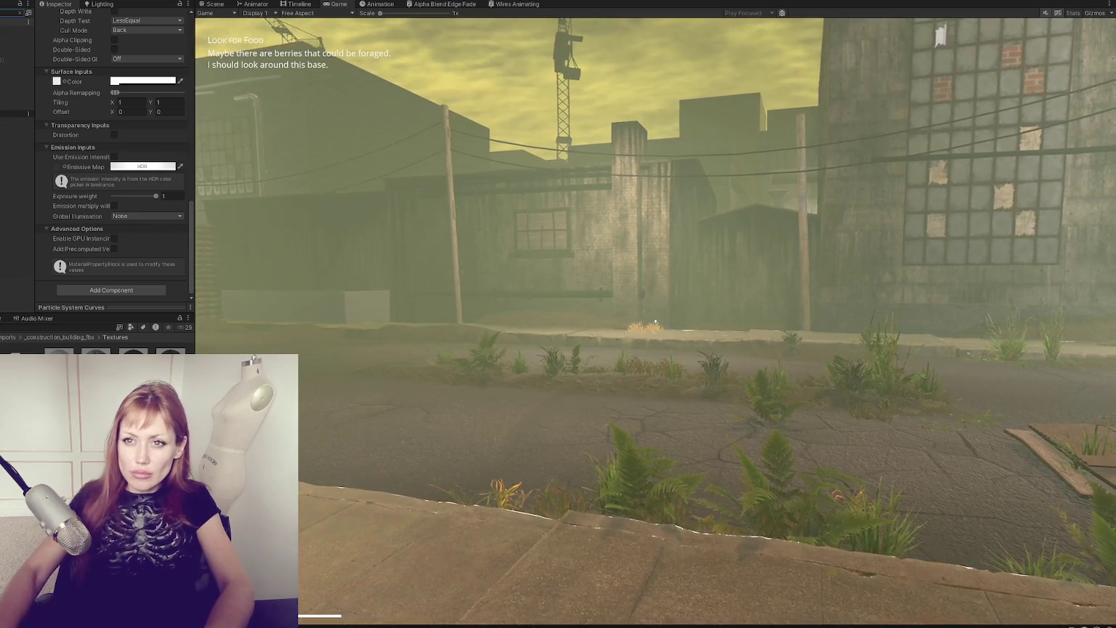
left_click(16, 121)
Step: Set the Fog override's attenuation distance to 100 after trying 70 and 80
scroll(104, 69, "up", 5)
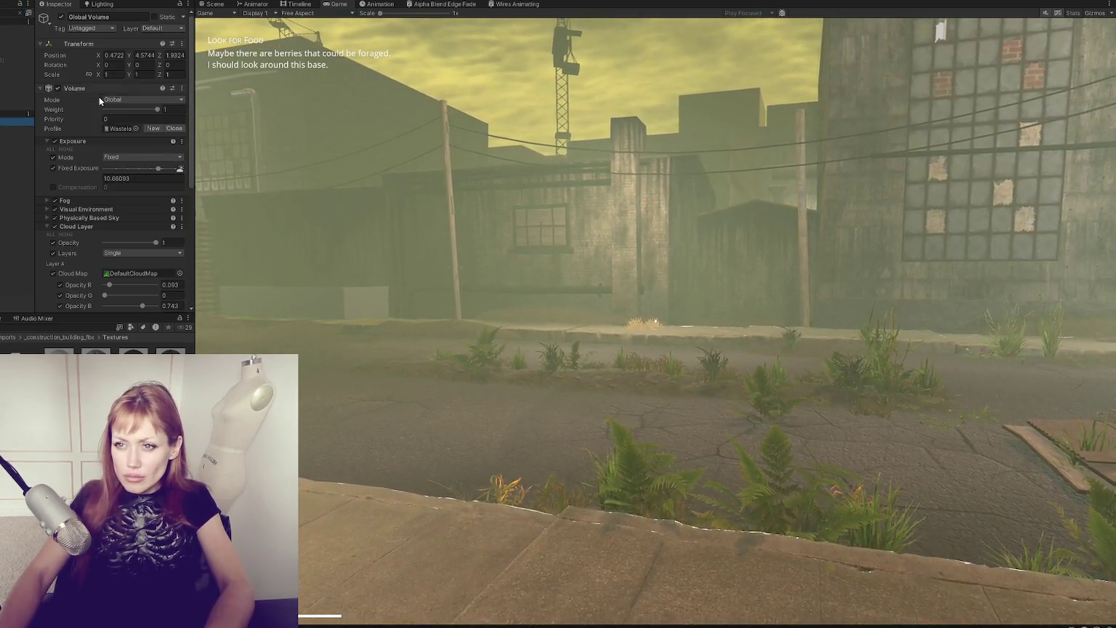
left_click(76, 201)
left_click(133, 228)
type("70")
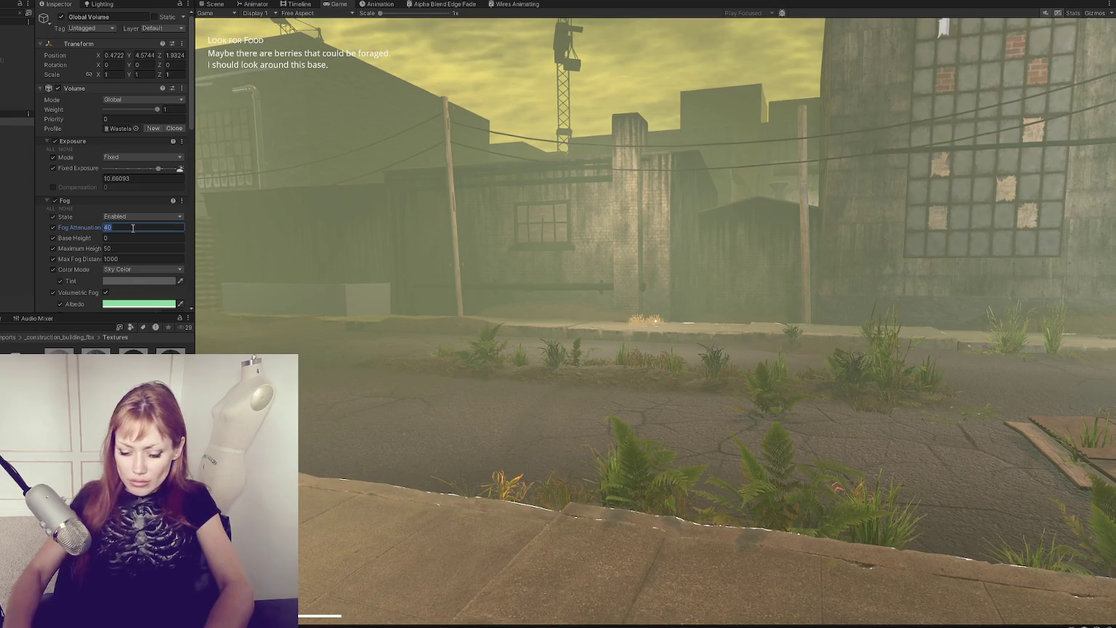
key("BackSpace")
key("BackSpace")
type("80")
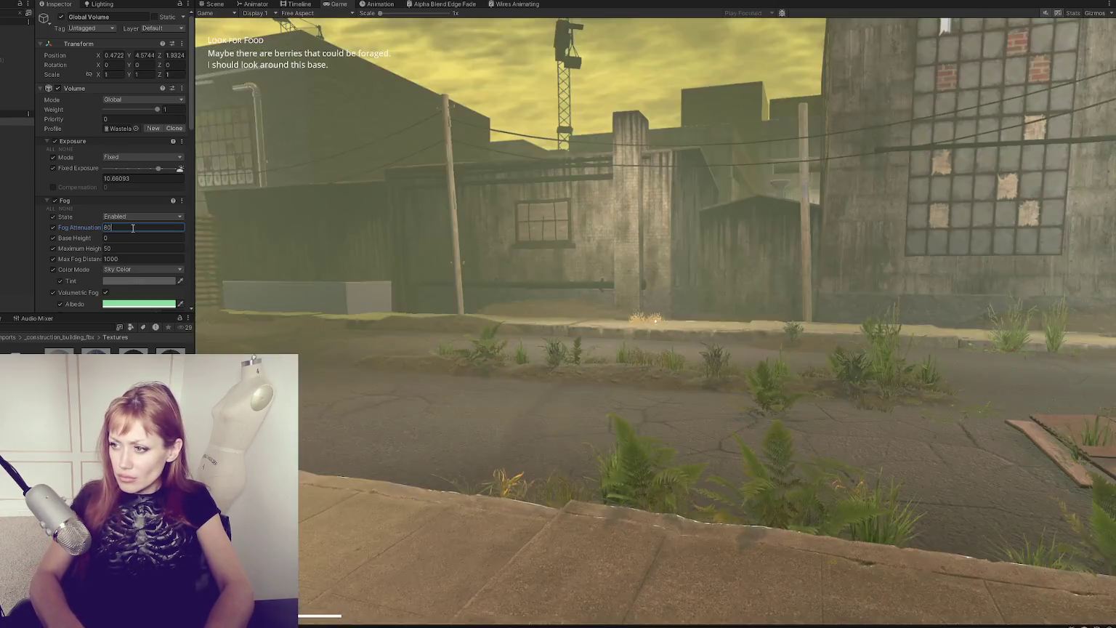
key("BackSpace")
key("BackSpace")
type("100")
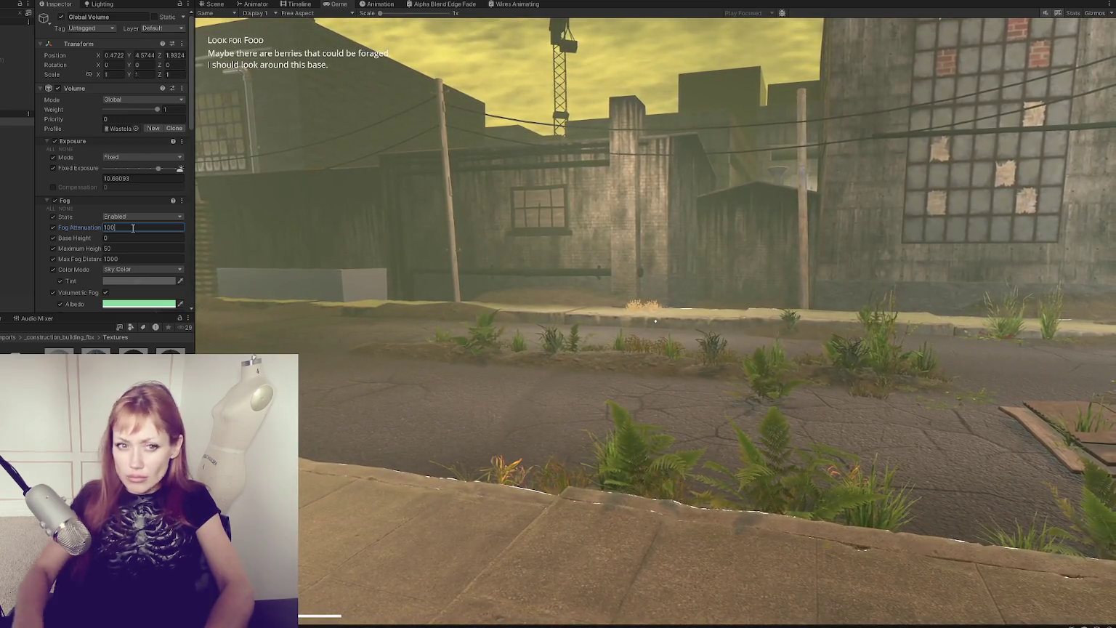
left_click(381, 227)
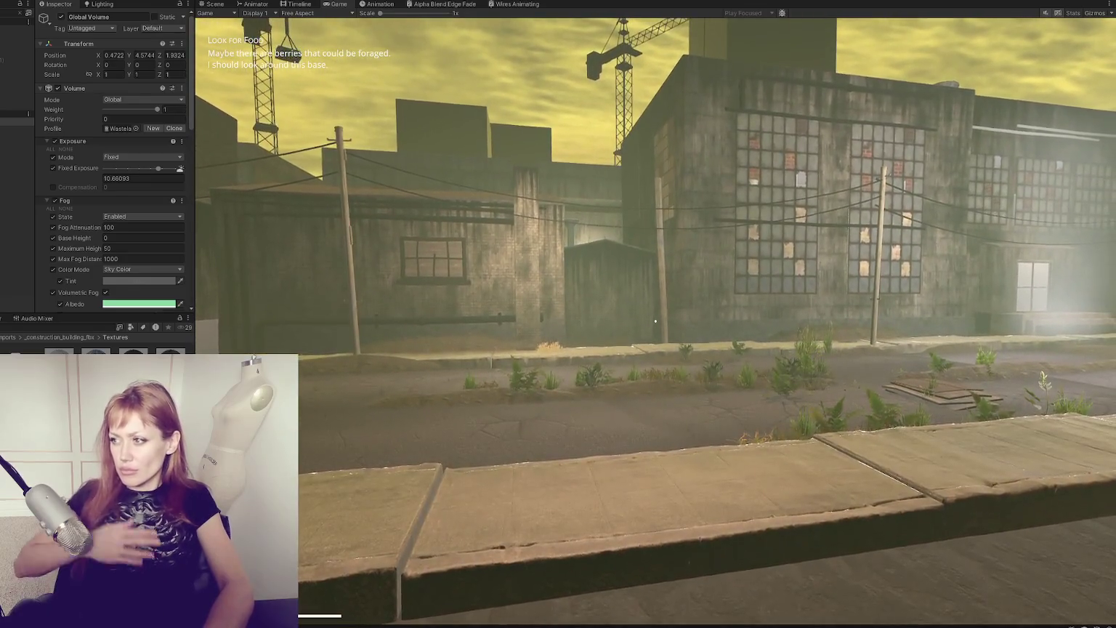
Step: Walk the player forward along the street to check the lighter haze
key("w")
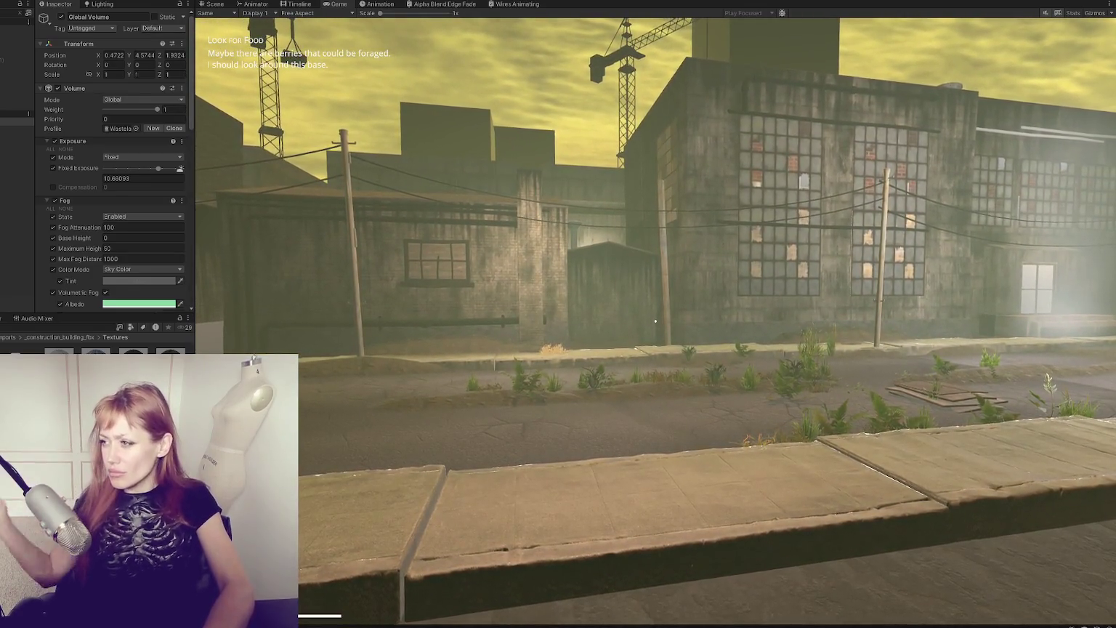
key("w")
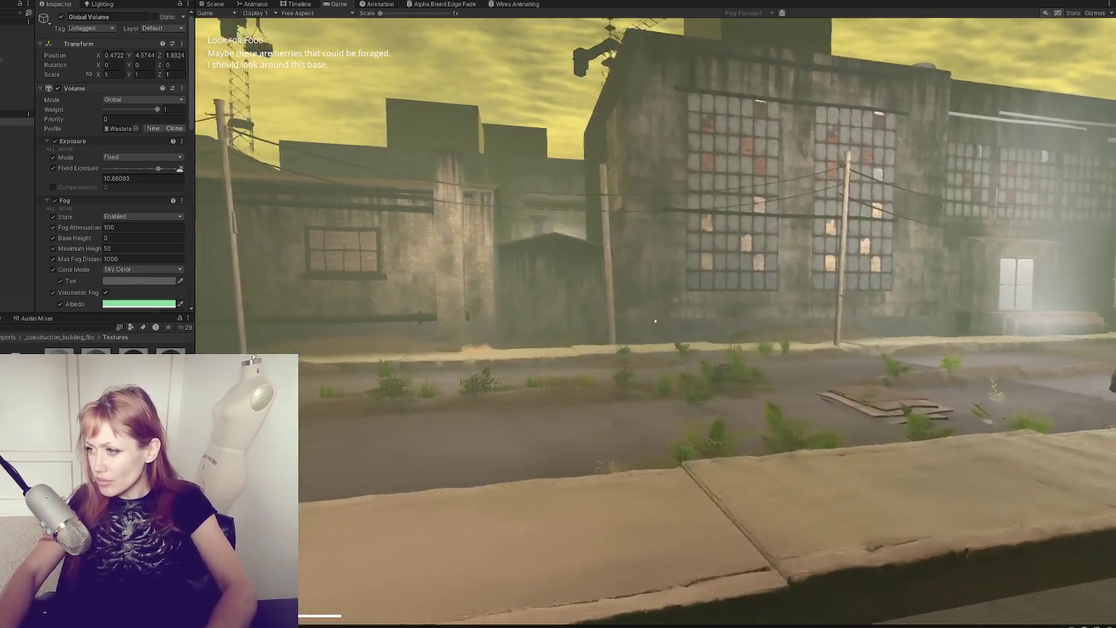
left_click(209, 5)
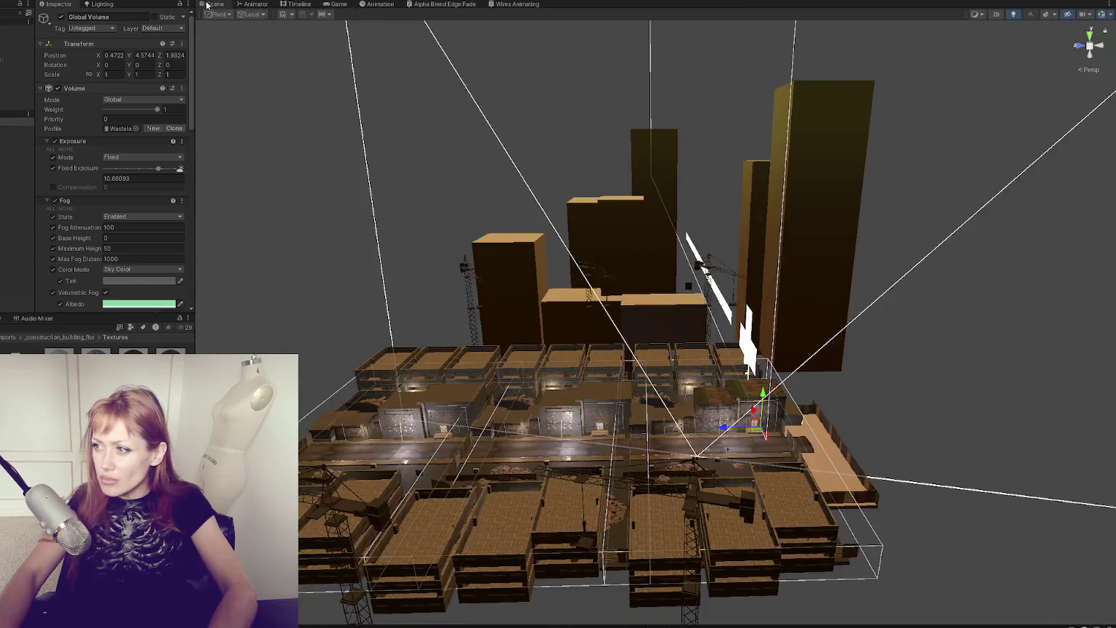
Step: Select Window_Warehouse_Flat, widen the Windows material's Alpha Remapping to full range, and ping its Base Map
left_click(714, 419)
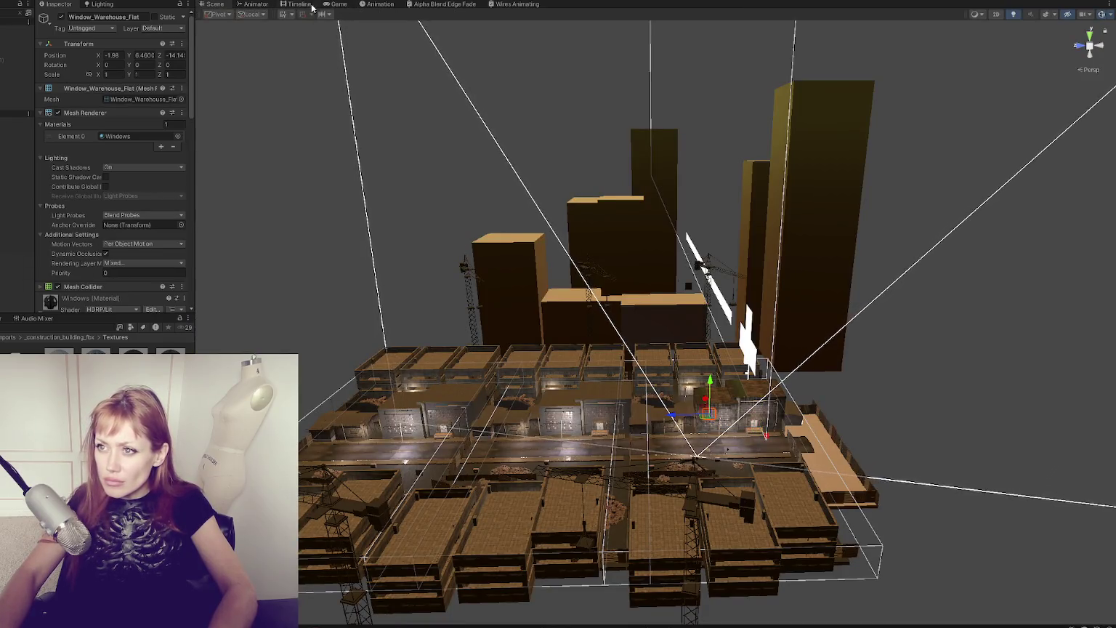
left_click(335, 4)
scroll(60, 207, "down", 5)
scroll(62, 205, "down", 5)
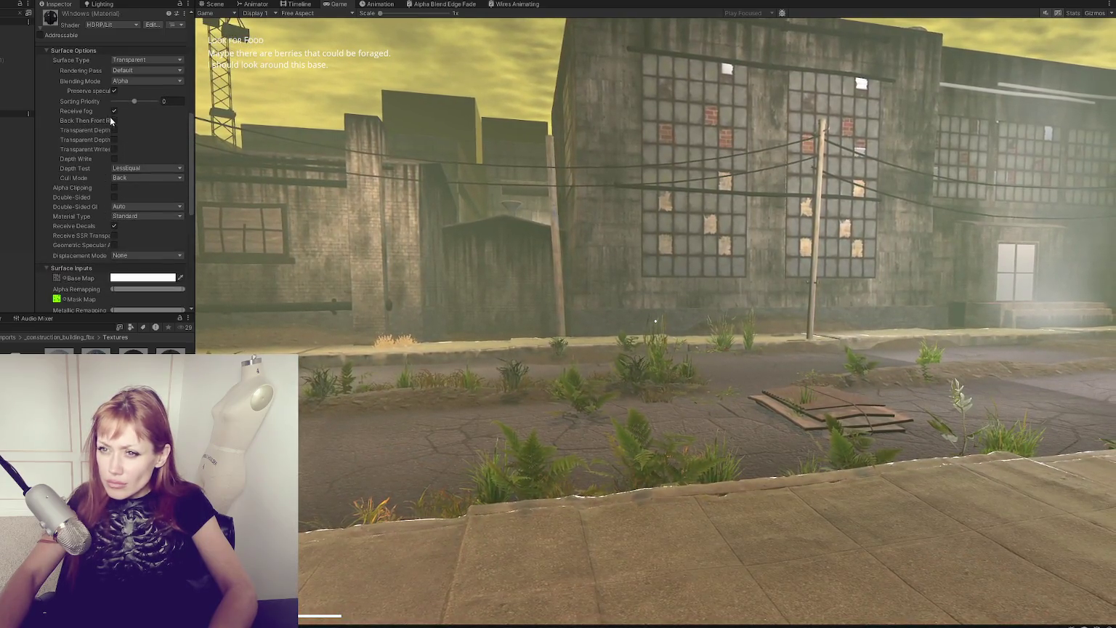
scroll(139, 116, "down", 3)
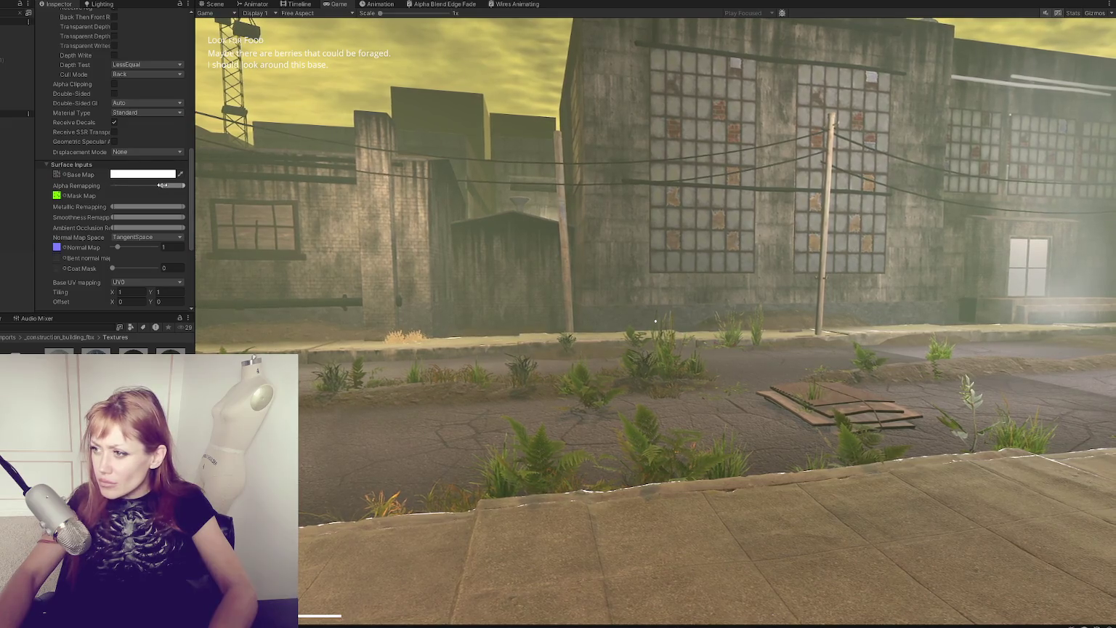
left_click_drag(144, 185, 112, 185)
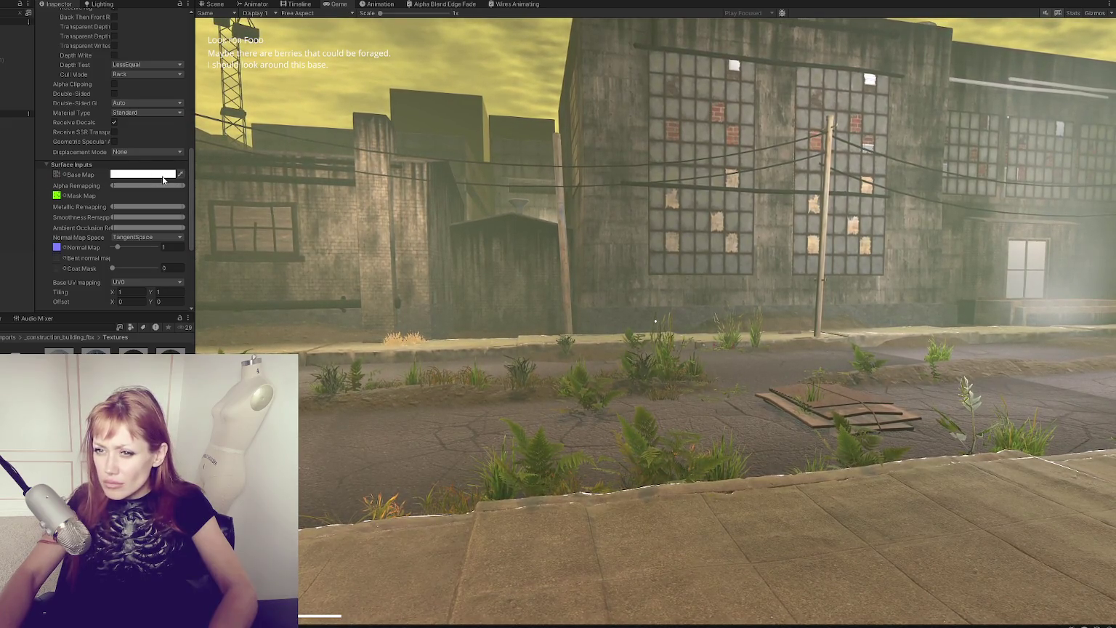
left_click(58, 176)
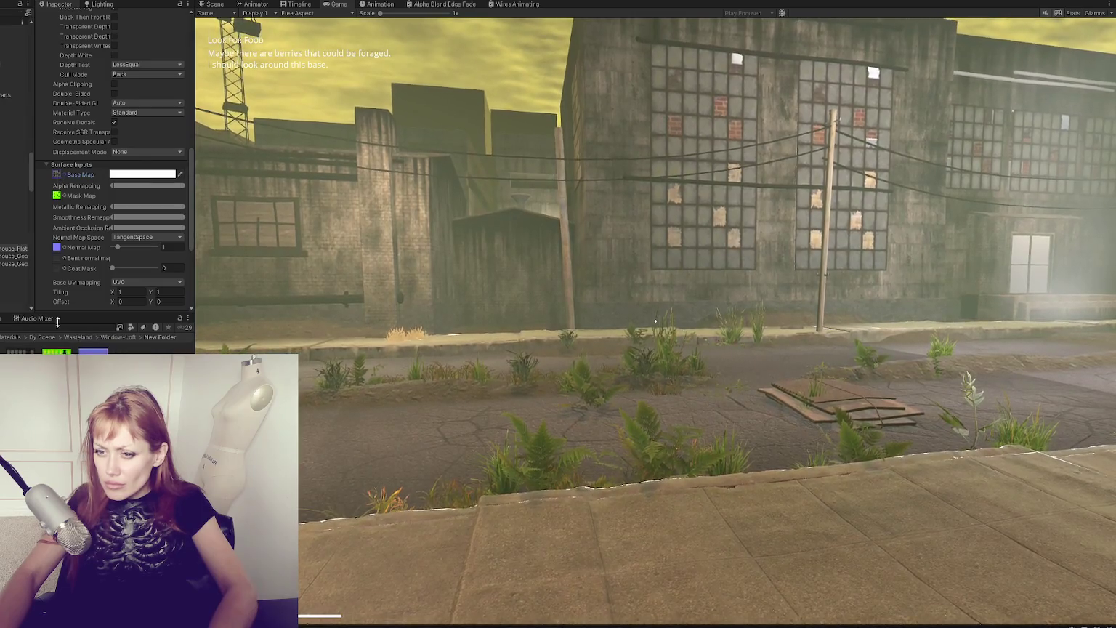
Step: Apply changed import settings on the base map texture, then return to the Windows material
left_click(93, 352)
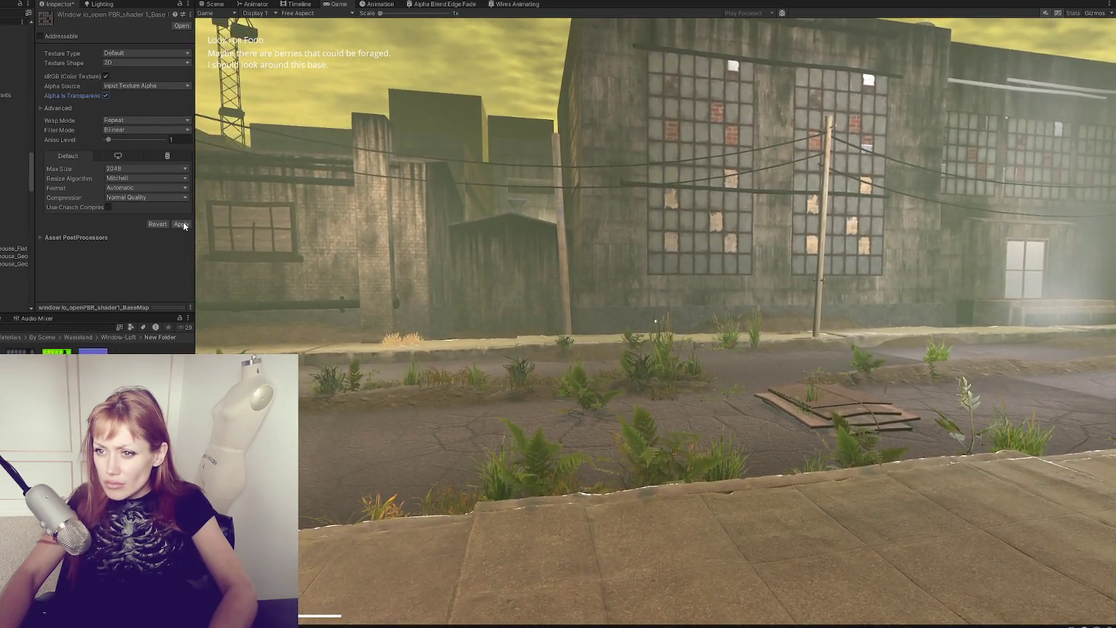
left_click(181, 223)
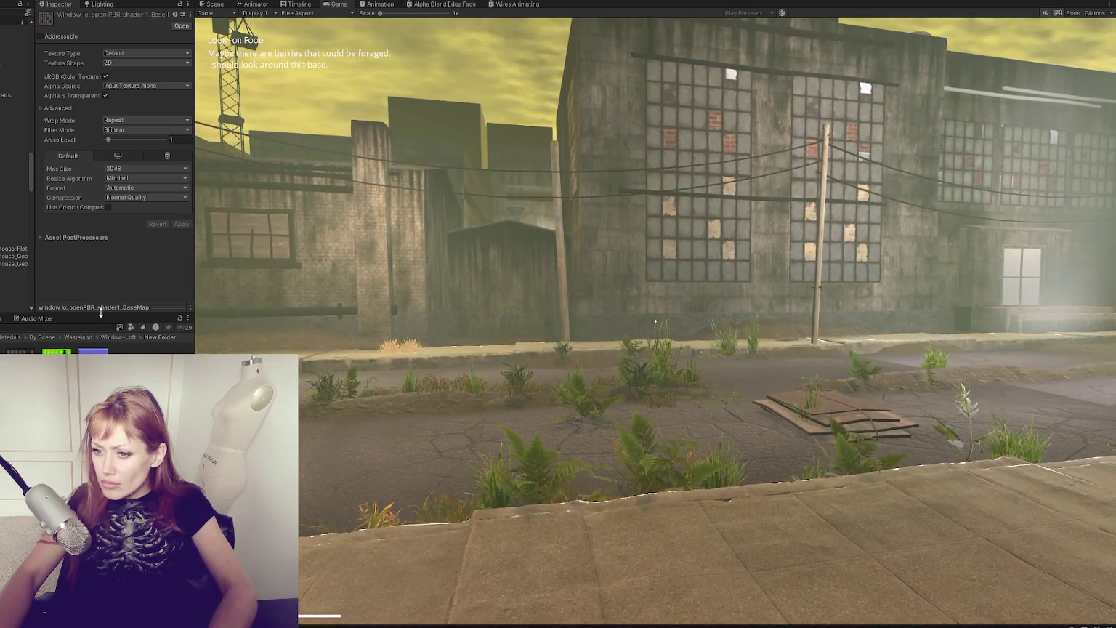
left_click(102, 337)
left_click(165, 351)
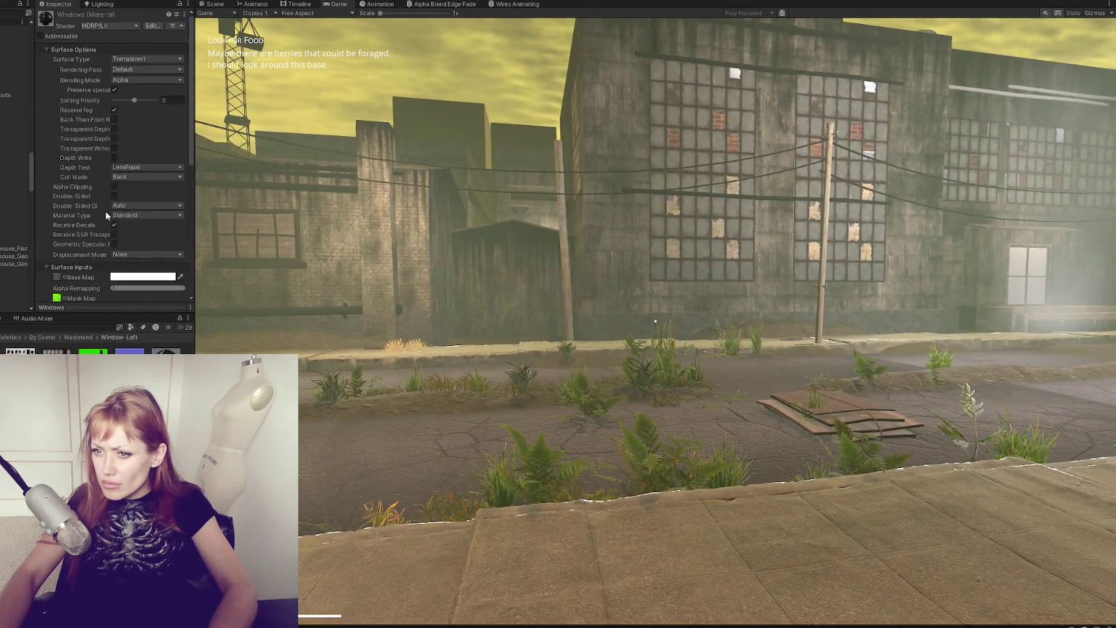
Step: Set double-sided GI to Off, leave alpha clipping off, and stop the windows receiving fog
left_click(138, 207)
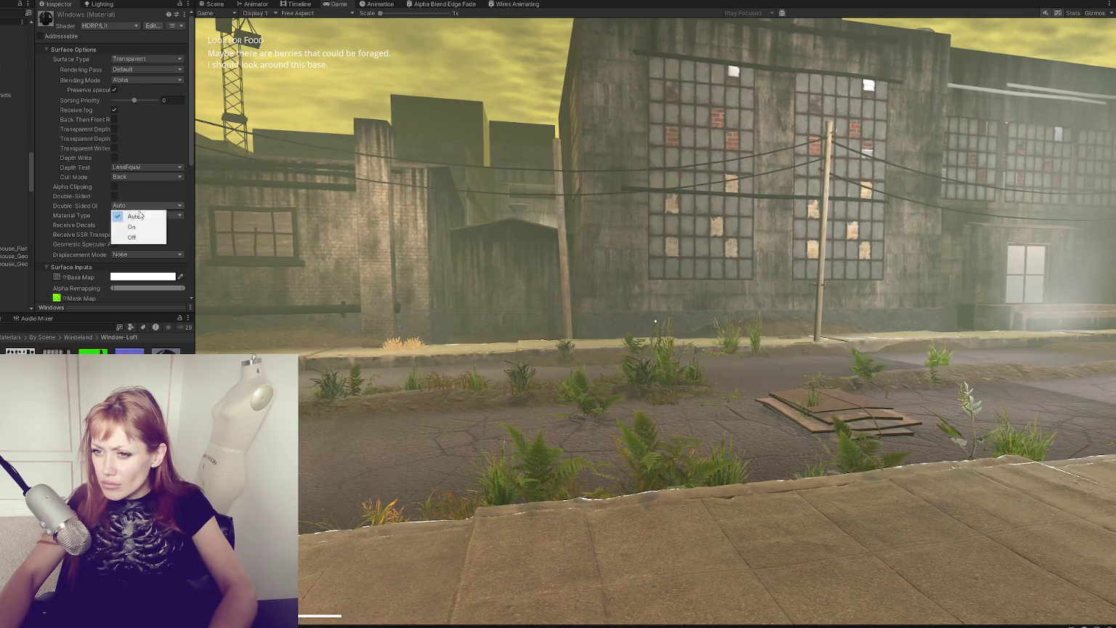
left_click(137, 238)
left_click(114, 187)
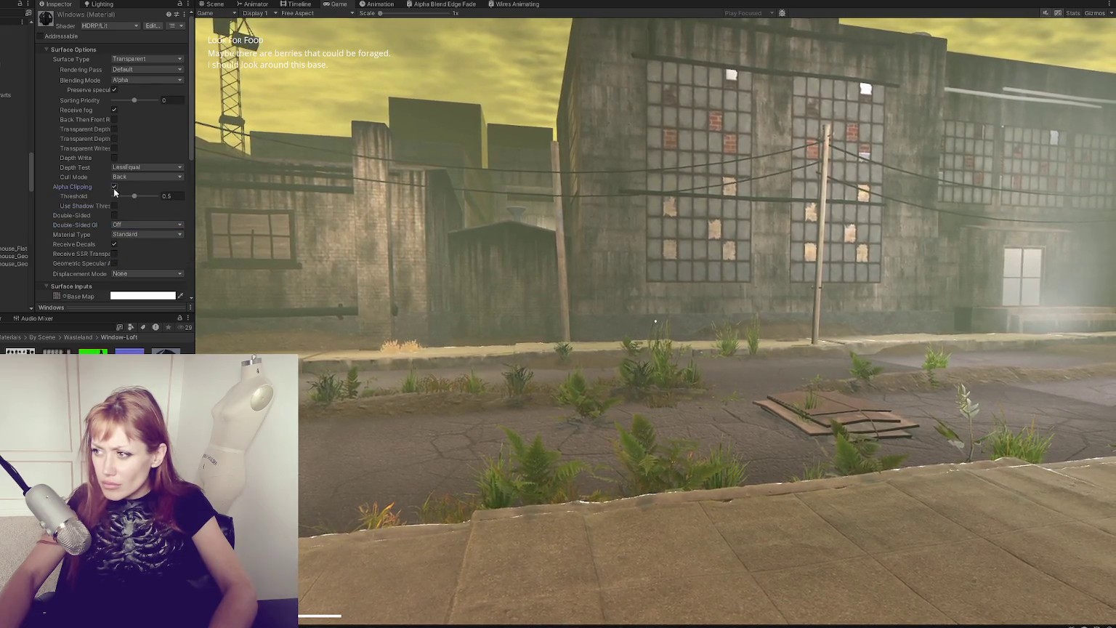
left_click(114, 187)
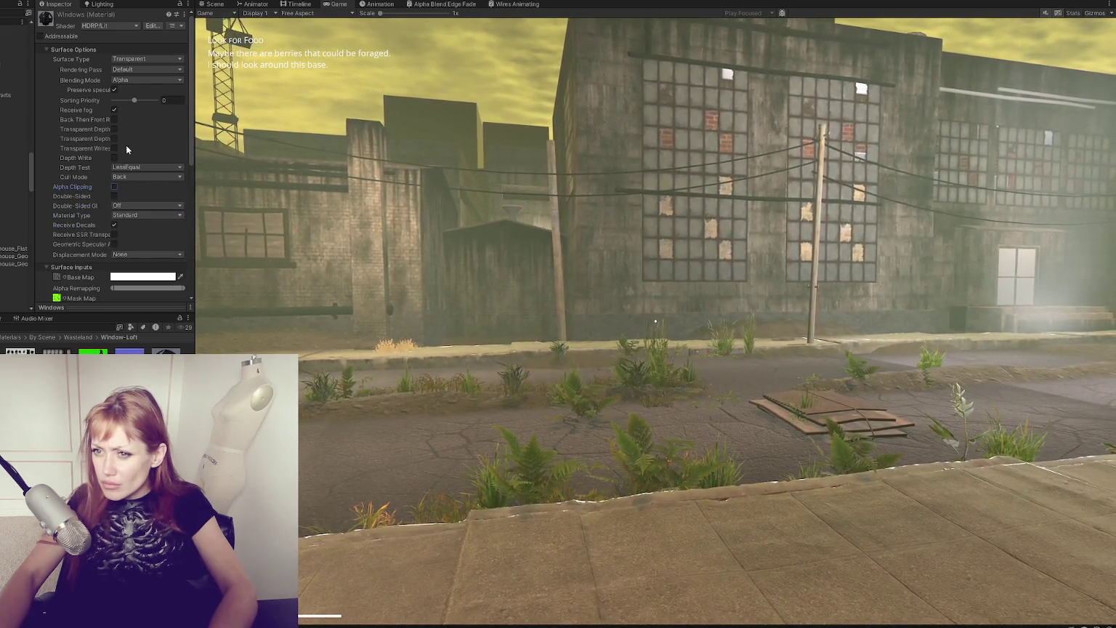
left_click(111, 110)
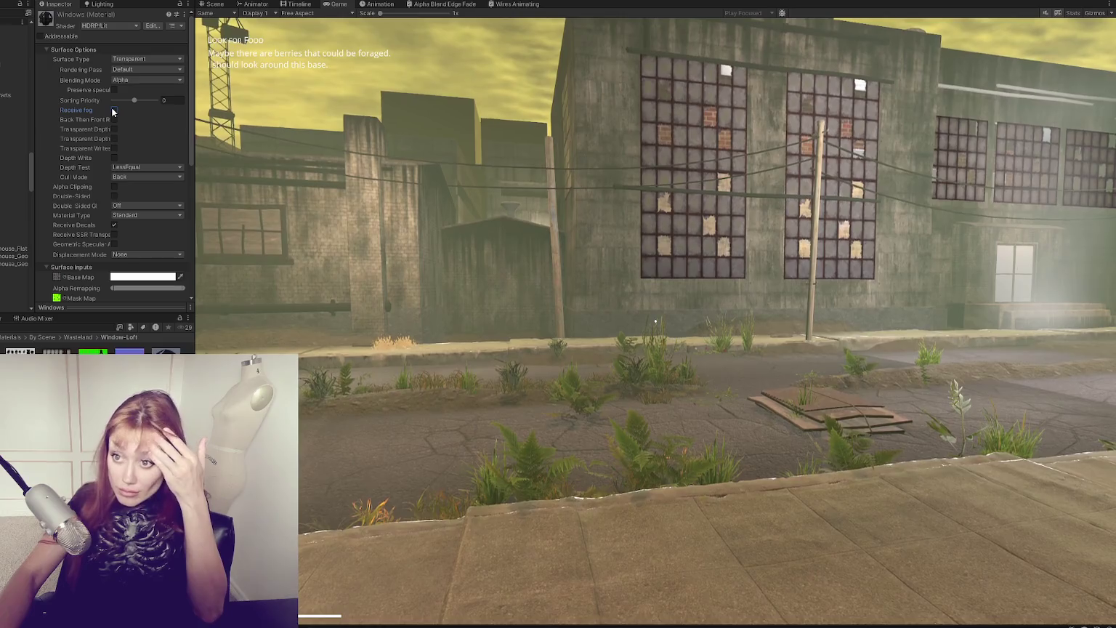
left_click(113, 110)
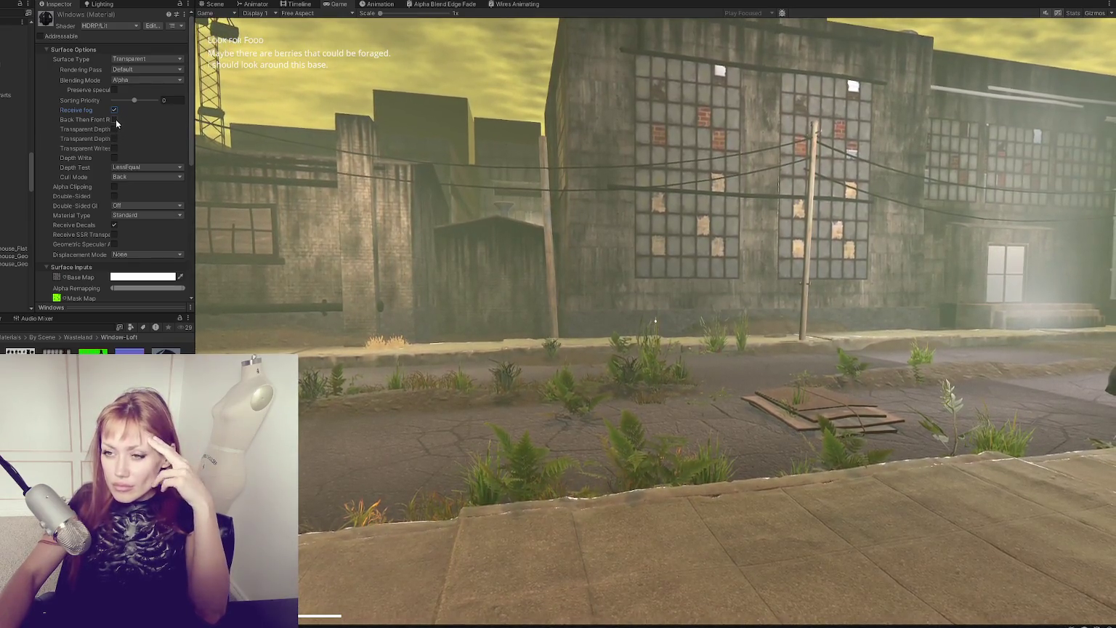
Step: Try Disabled and Always depth tests, settle on LessEqual, and turn off Depth Write
left_click(145, 167)
left_click(147, 178)
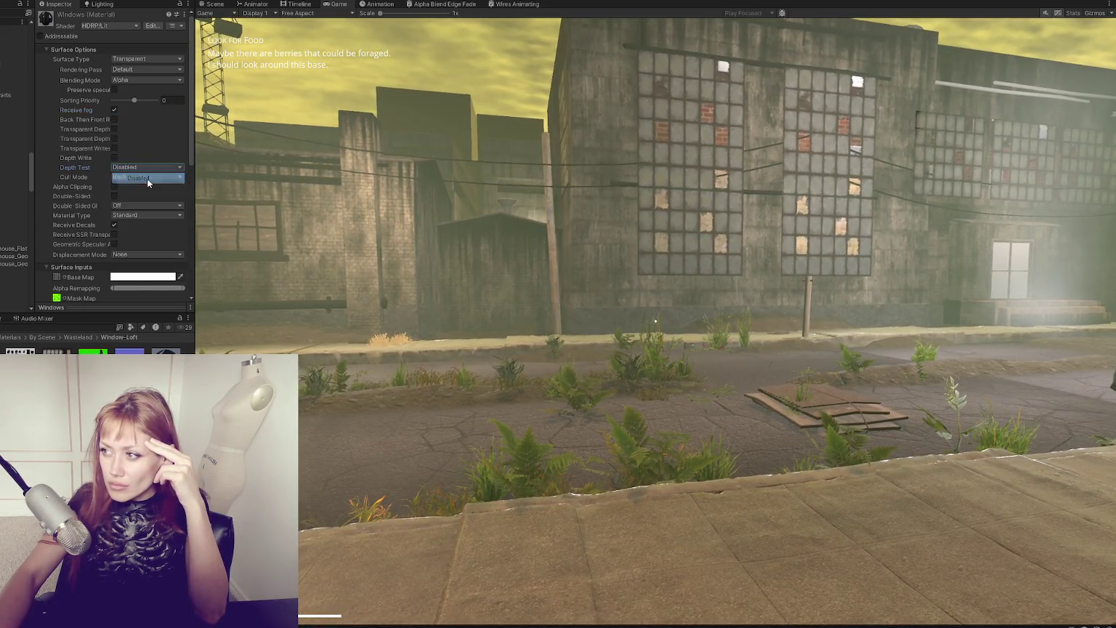
left_click(147, 168)
left_click(149, 258)
left_click(146, 167)
left_click(149, 222)
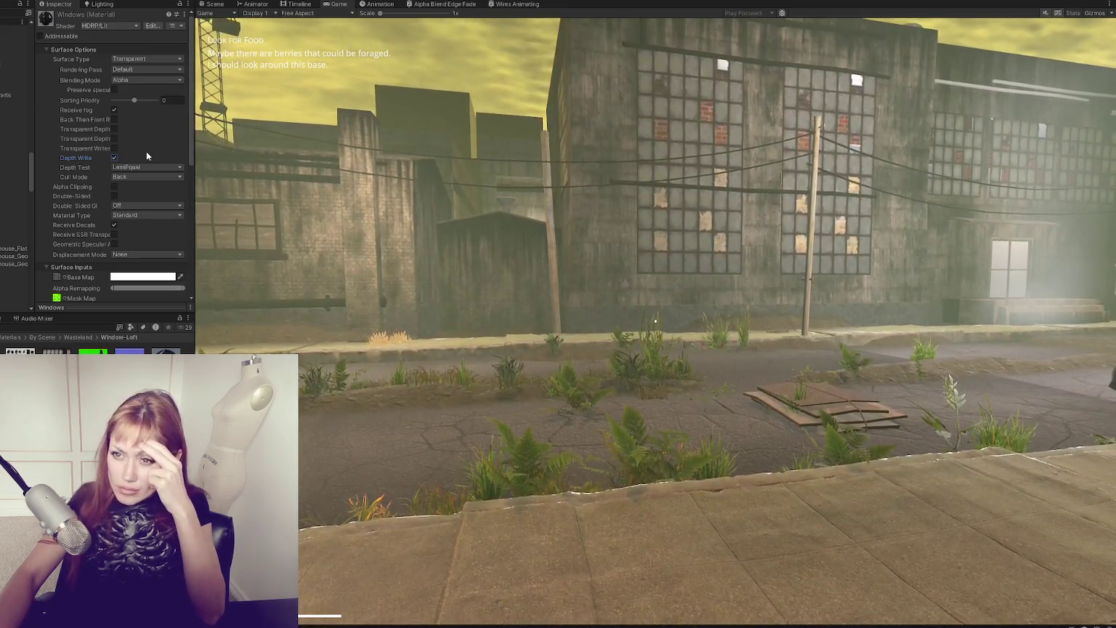
left_click(113, 148)
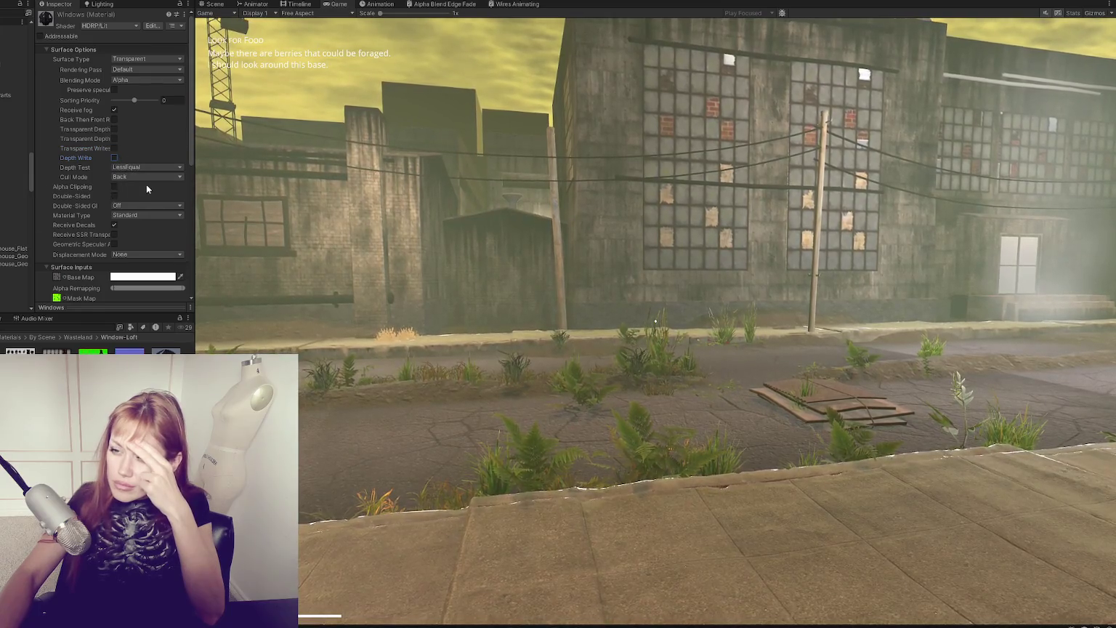
Step: Walk the player forward in the running game to view the translucent windows
scroll(147, 184, "down", 3)
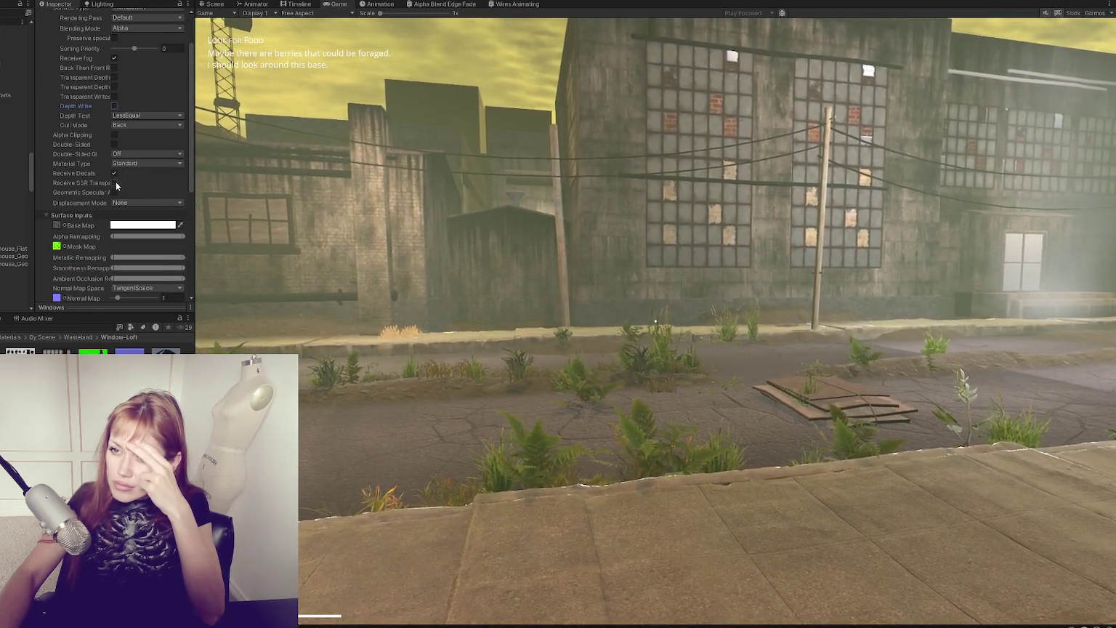
scroll(143, 177, "down", 2)
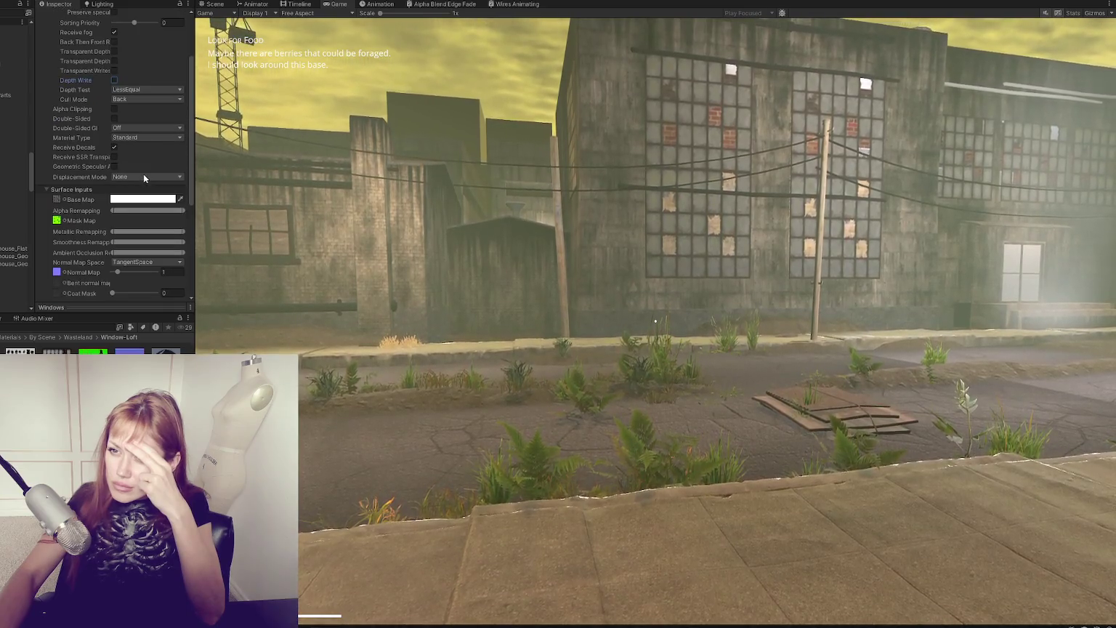
scroll(143, 177, "down", 4)
scroll(144, 176, "down", 3)
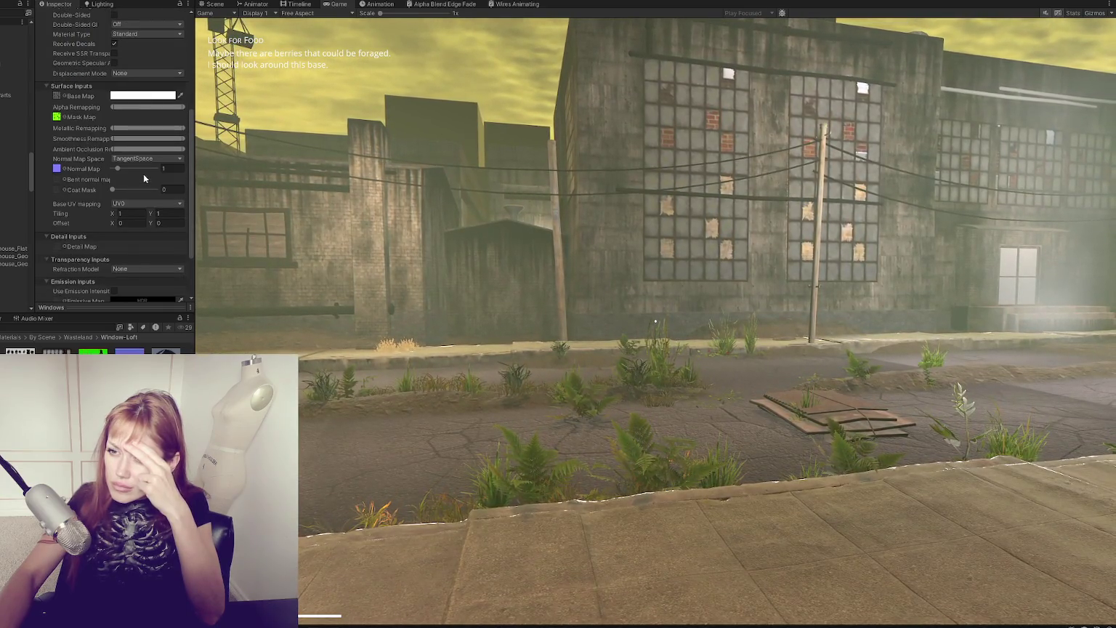
scroll(143, 178, "up", 1)
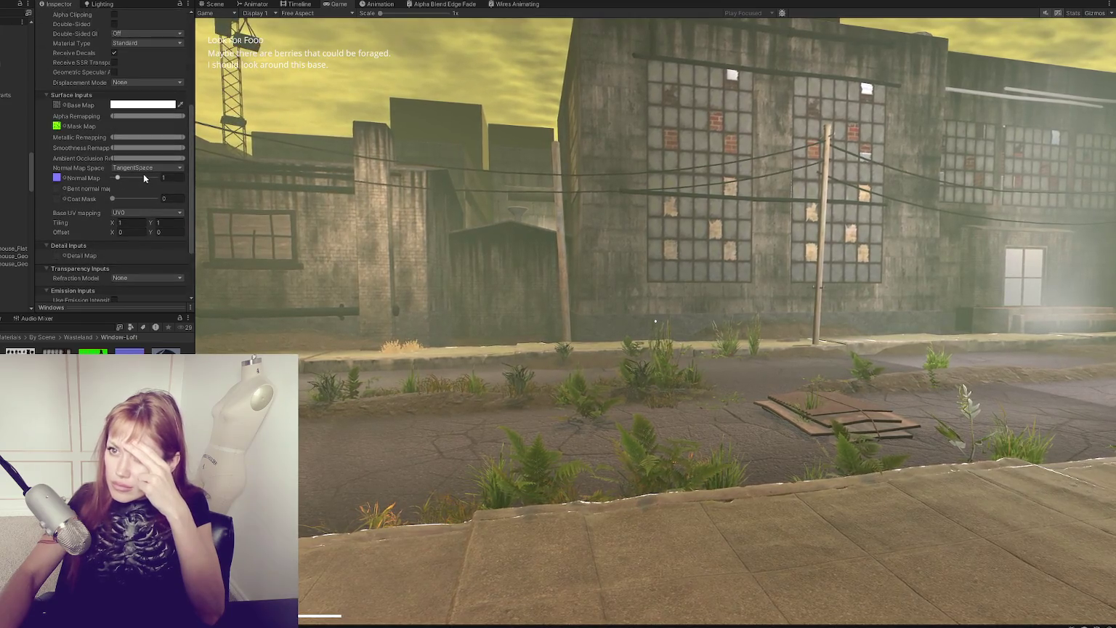
left_click(524, 244)
key("w")
key("w")
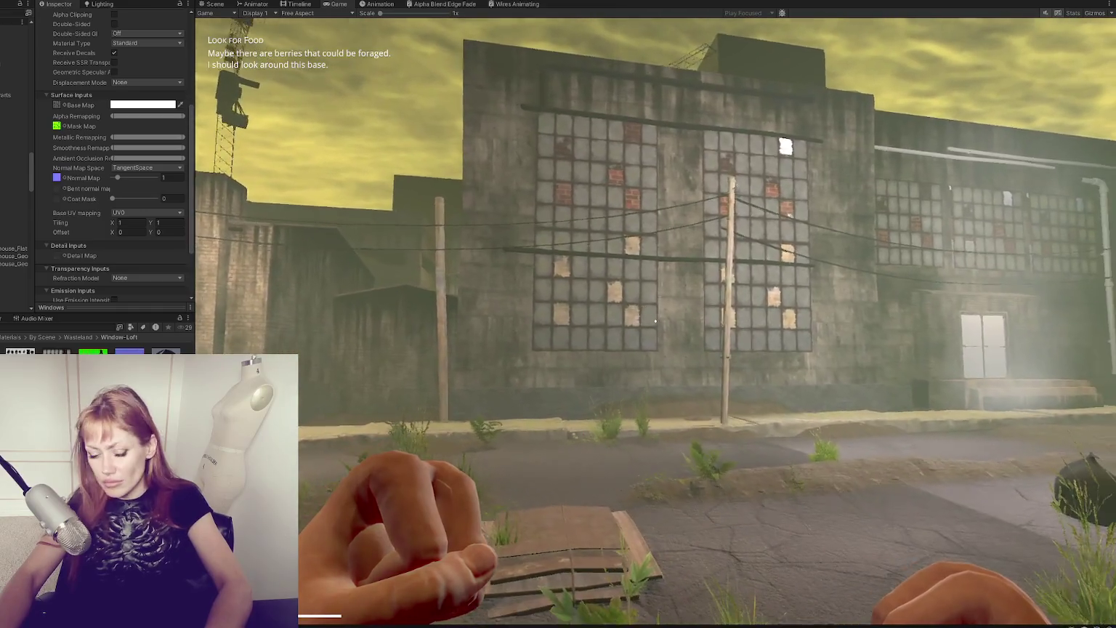
Step: Walk up to the boarded window grid, pause, and compare Scene and Game views
key("w")
key("w")
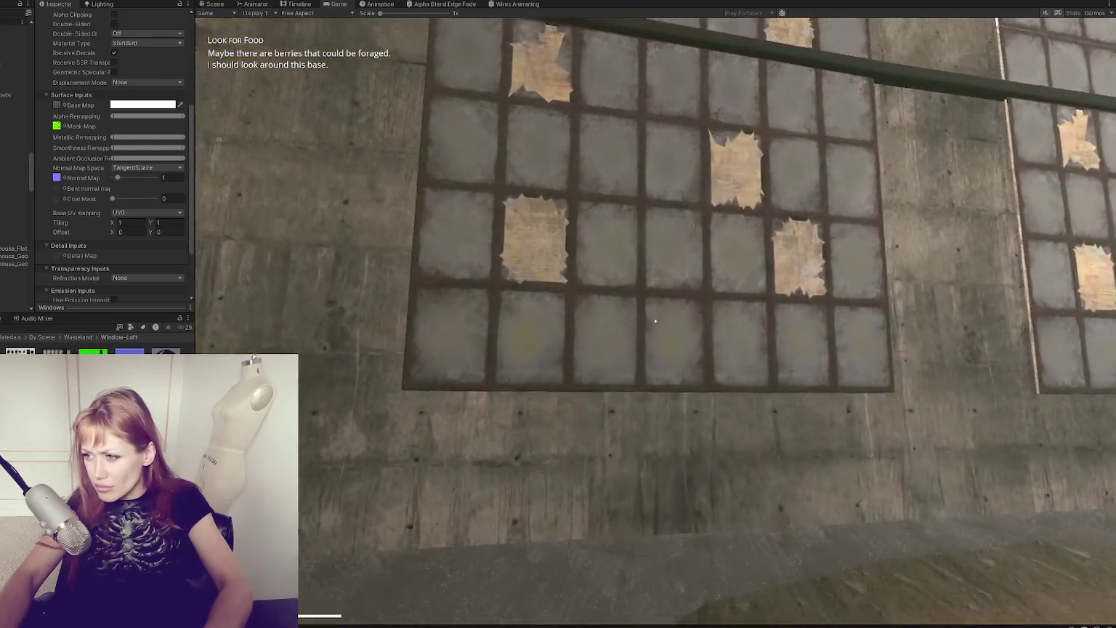
key("w")
key("w")
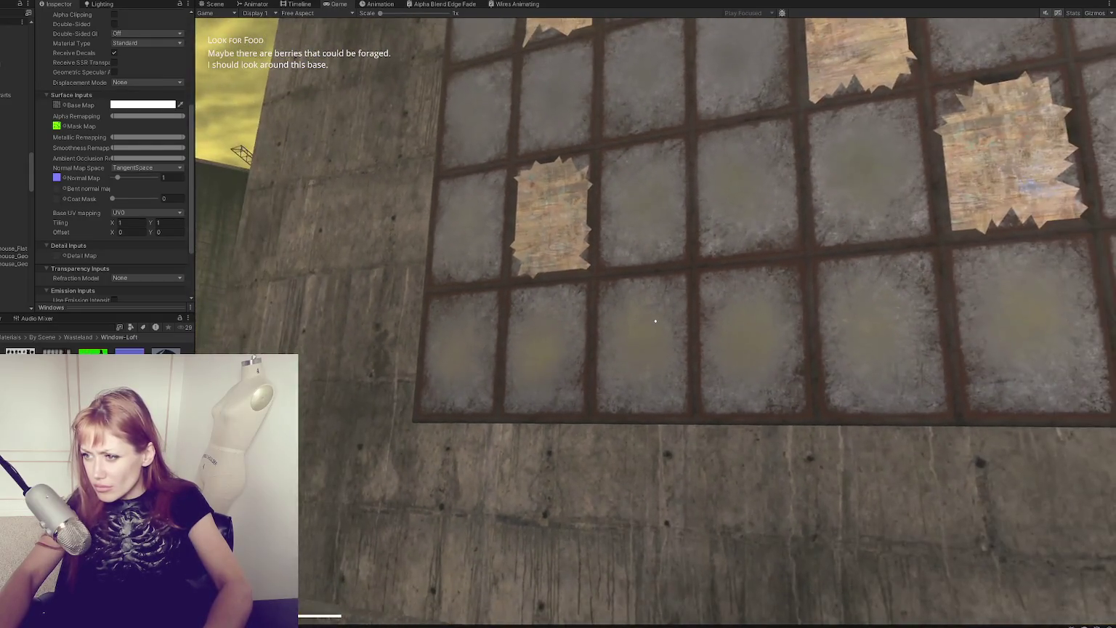
key("s")
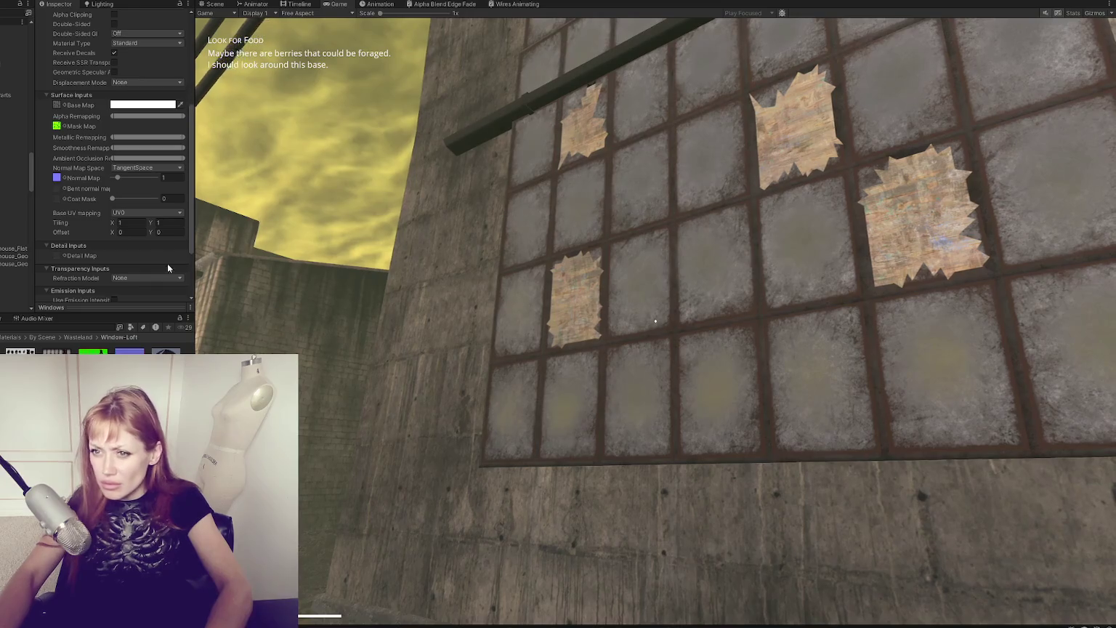
scroll(72, 72, "up", 5)
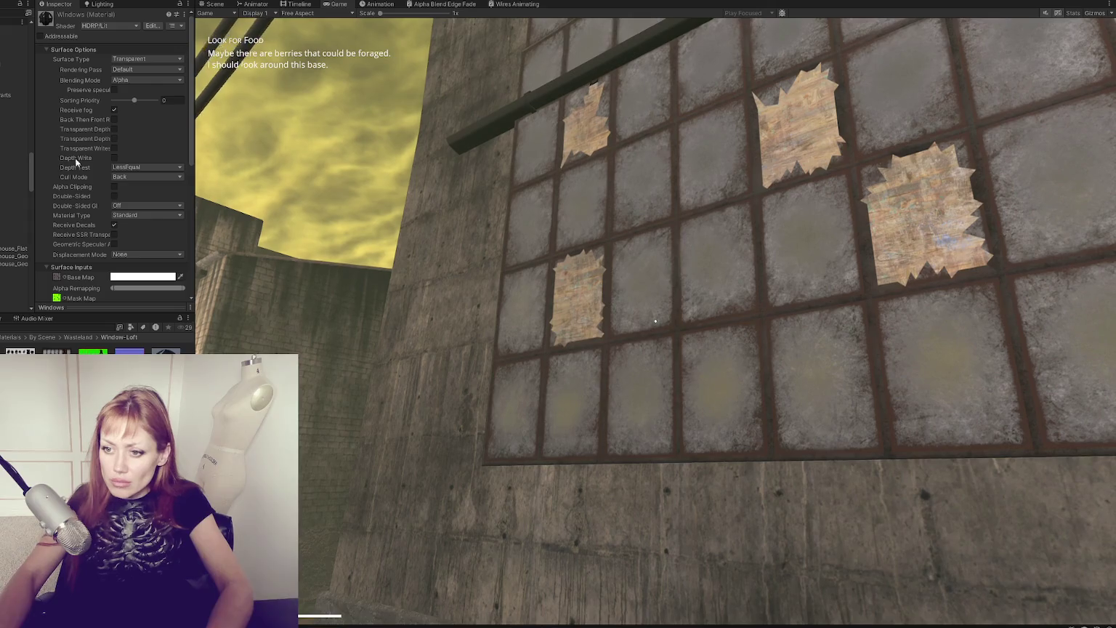
left_click(723, 295)
key("Escape")
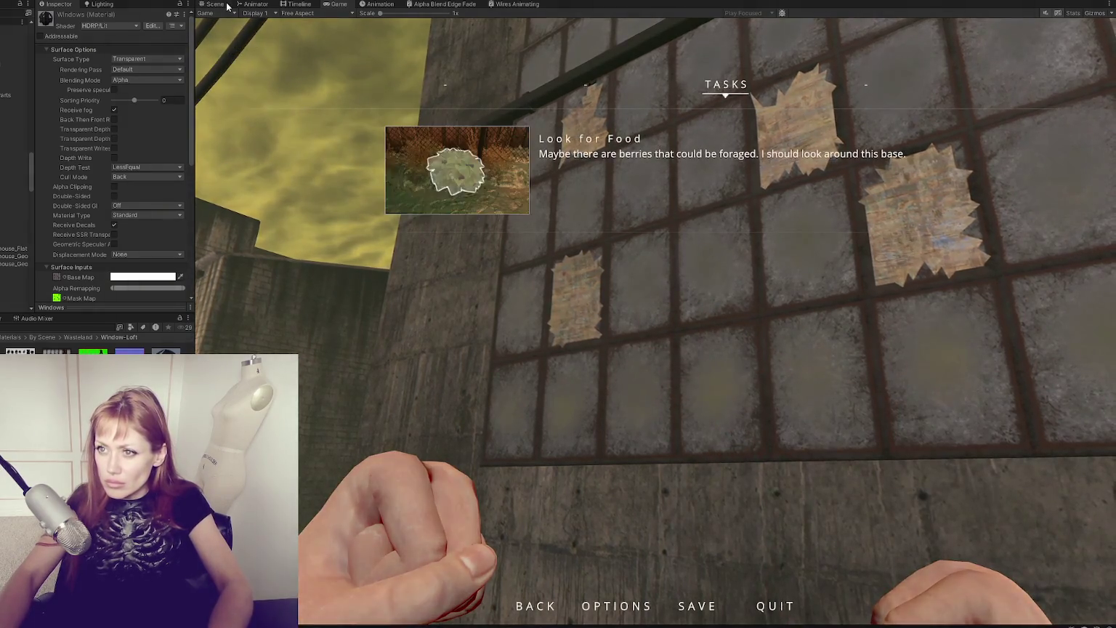
left_click(216, 4)
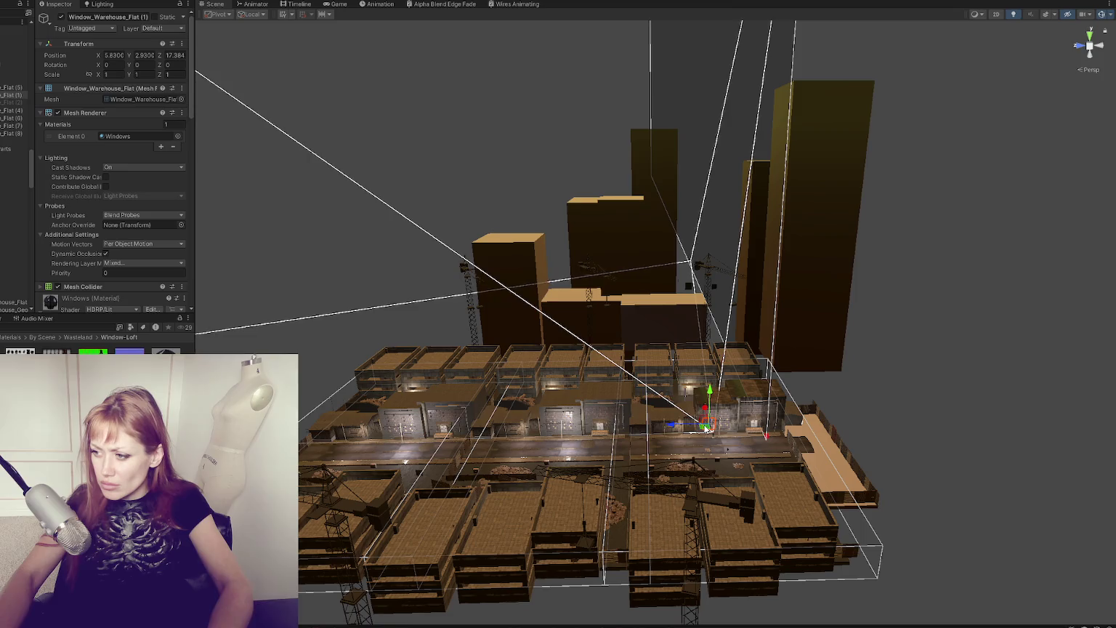
left_click(342, 4)
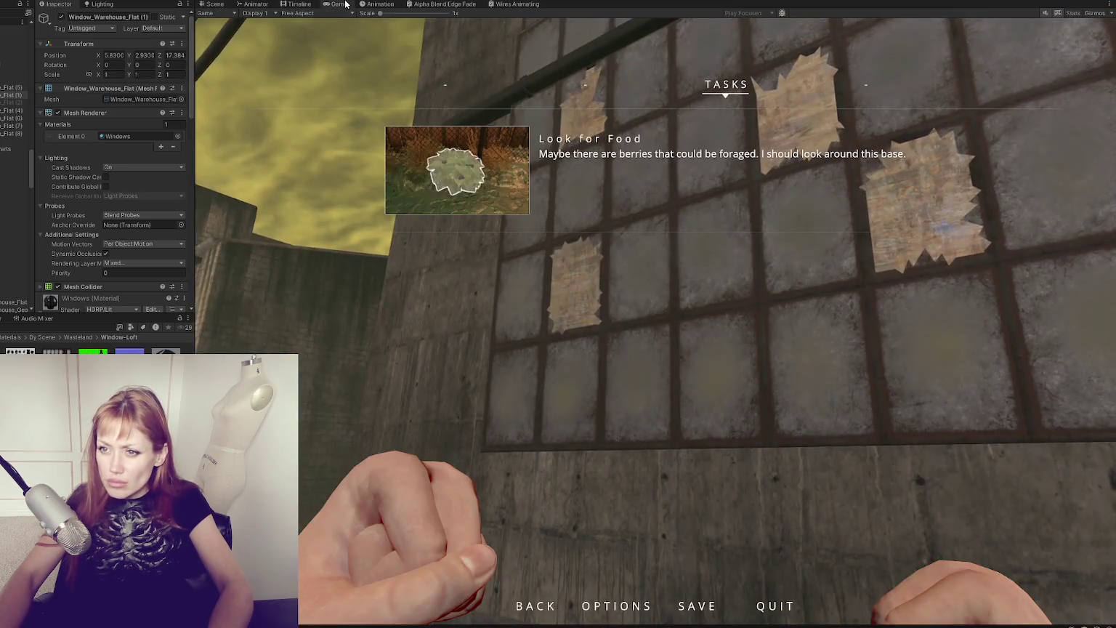
scroll(84, 206, "down", 5)
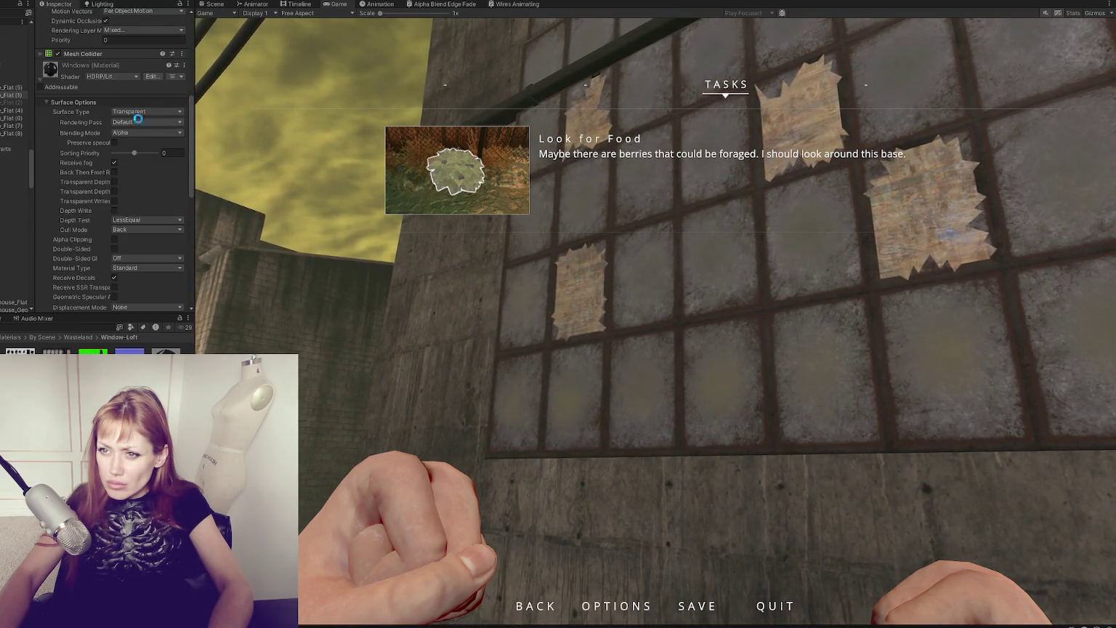
Step: Return to the Window-Loft folder and assign the wood texture as the window base map
left_click(138, 123)
left_click(151, 102)
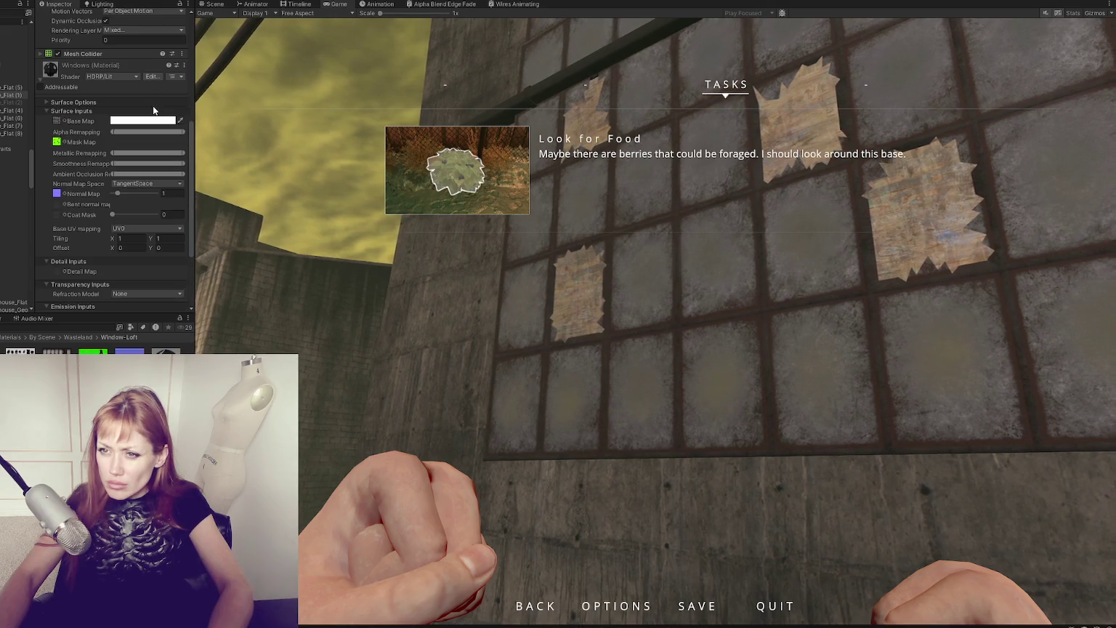
left_click(58, 123)
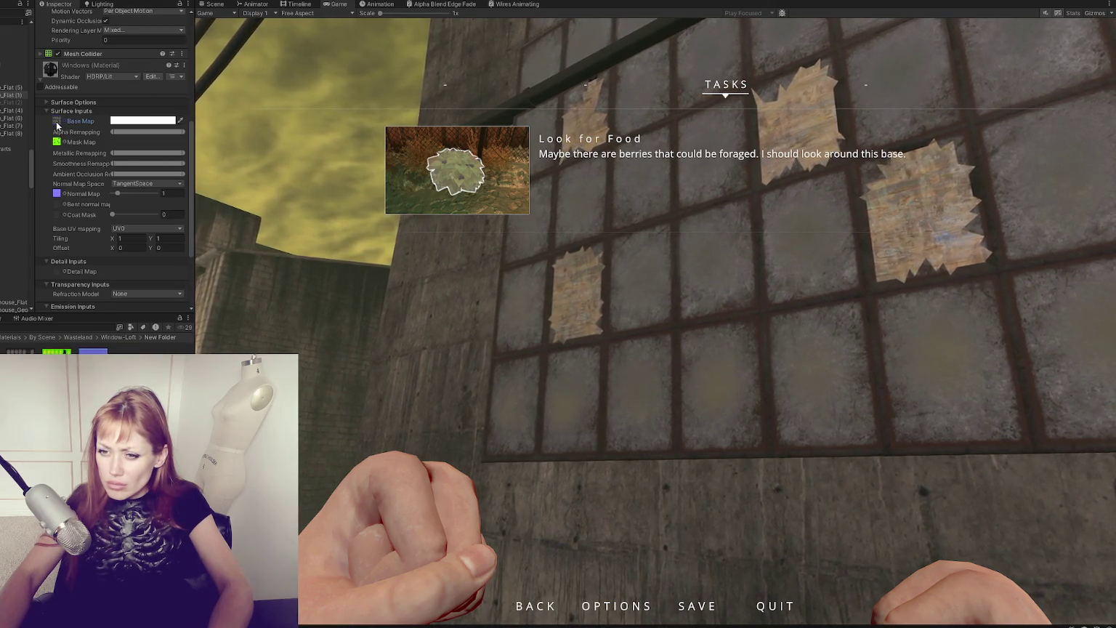
left_click(57, 141)
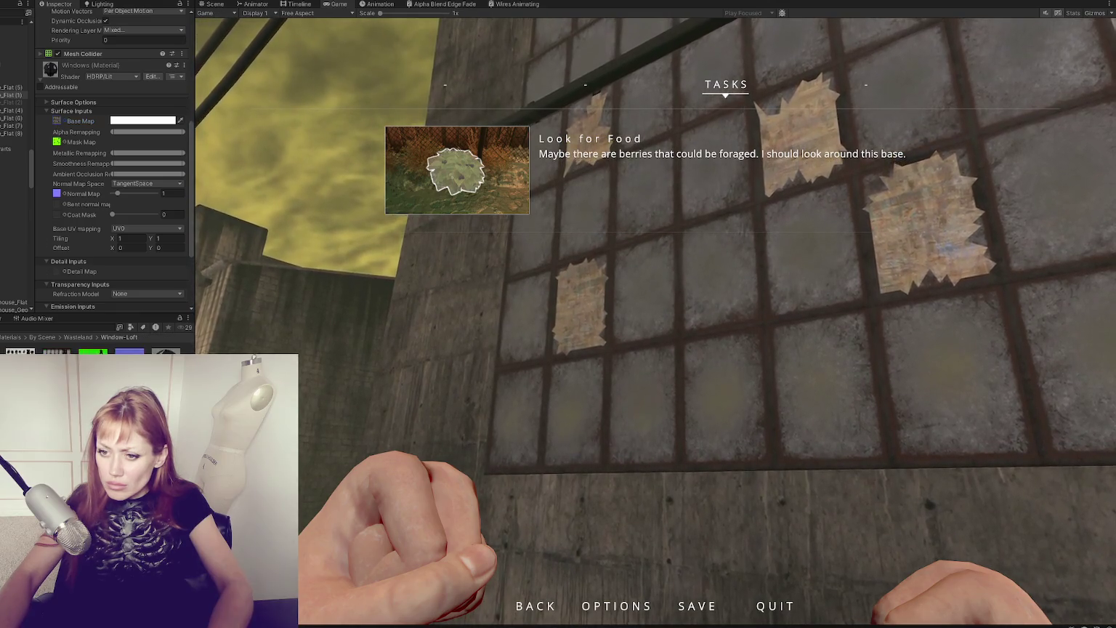
scroll(60, 70, "down", 3)
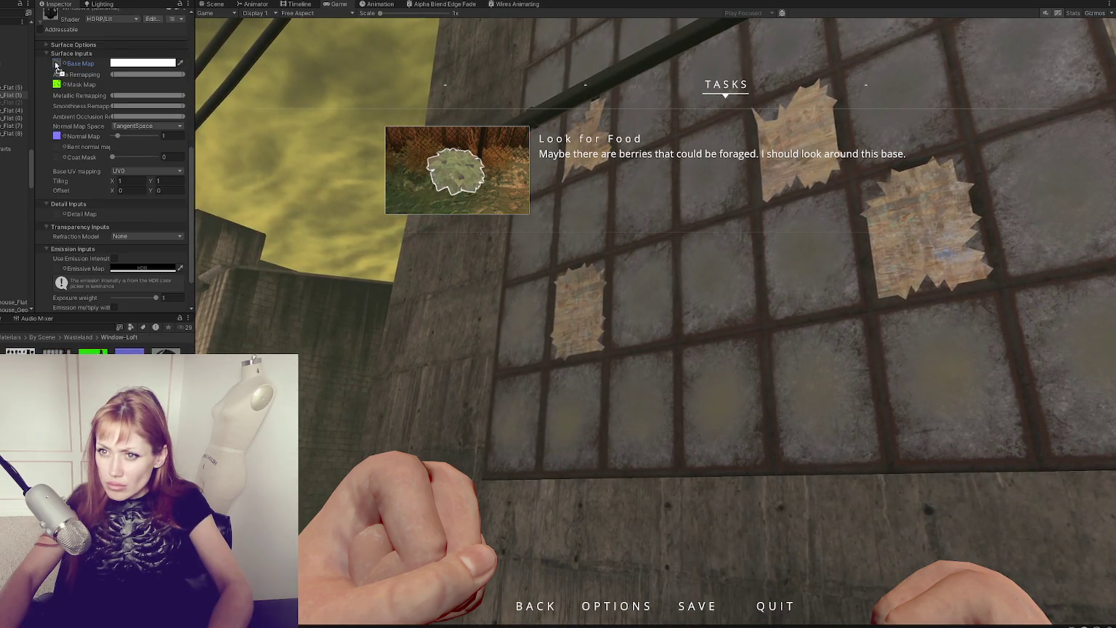
left_click_drag(57, 65, 56, 64)
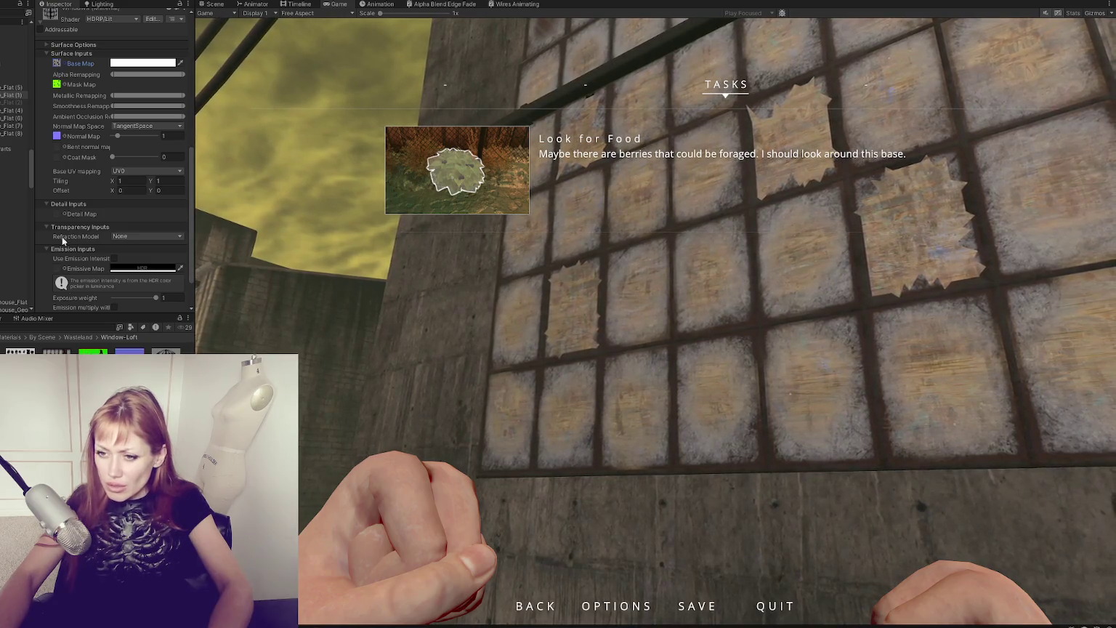
Step: Tint the Windows material's base map a mid grey
scroll(63, 211, "down", 3)
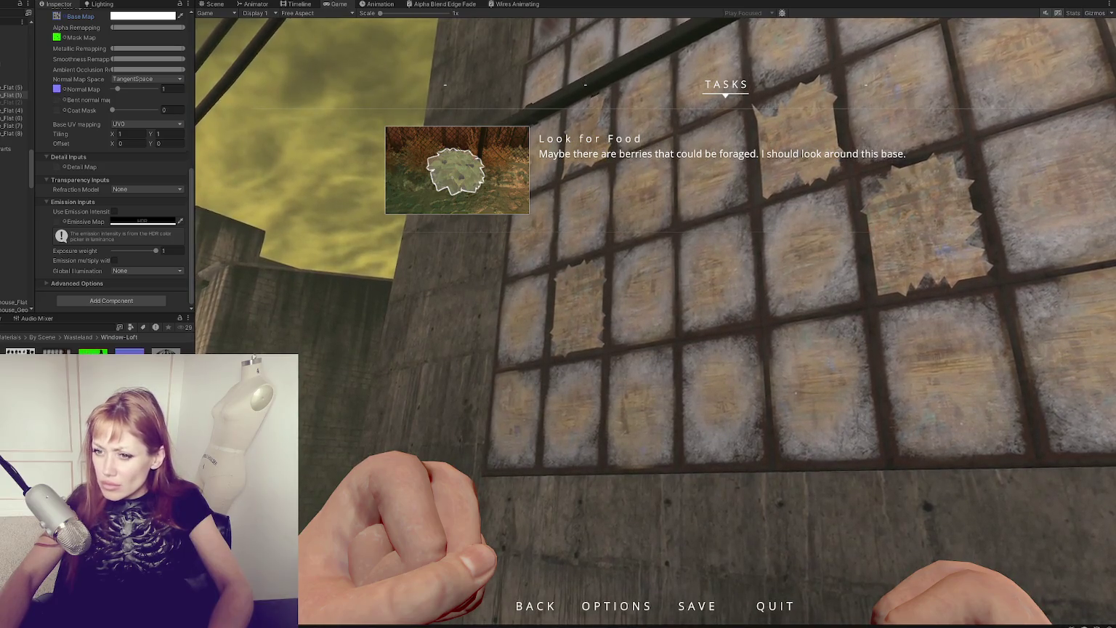
scroll(118, 102, "up", 6)
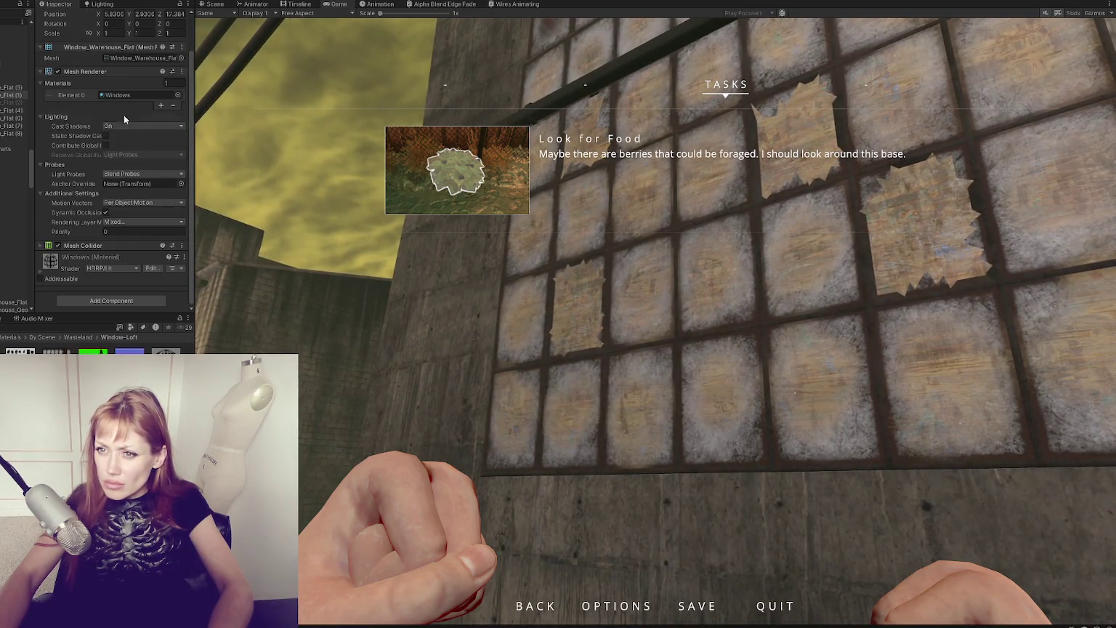
scroll(86, 260, "down", 5)
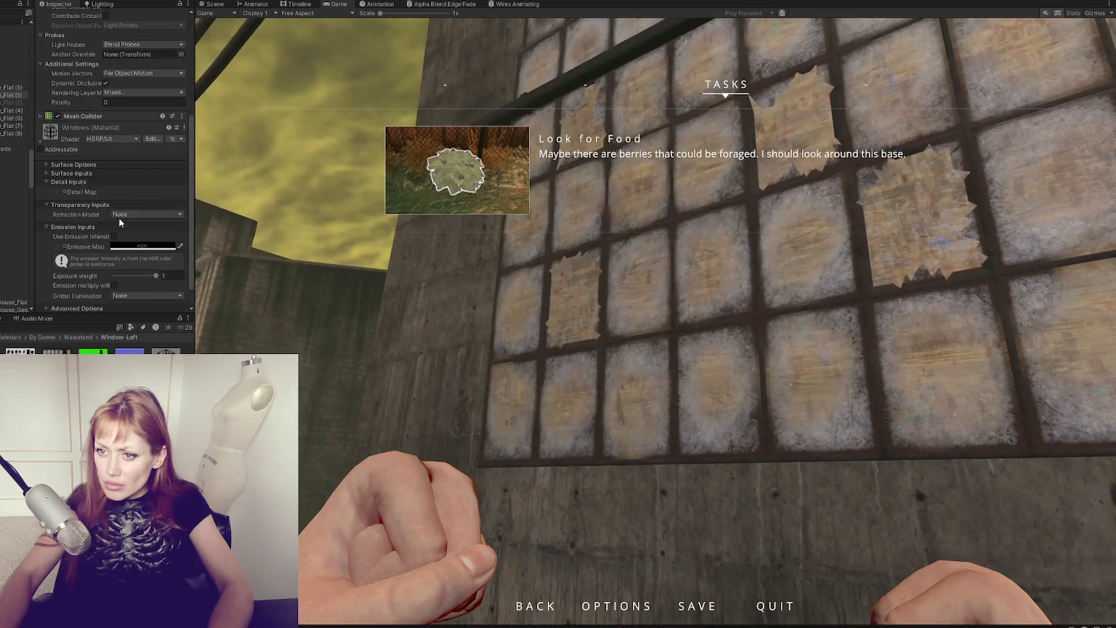
left_click(67, 165)
scroll(79, 175, "down", 6)
left_click(76, 149)
left_click(138, 160)
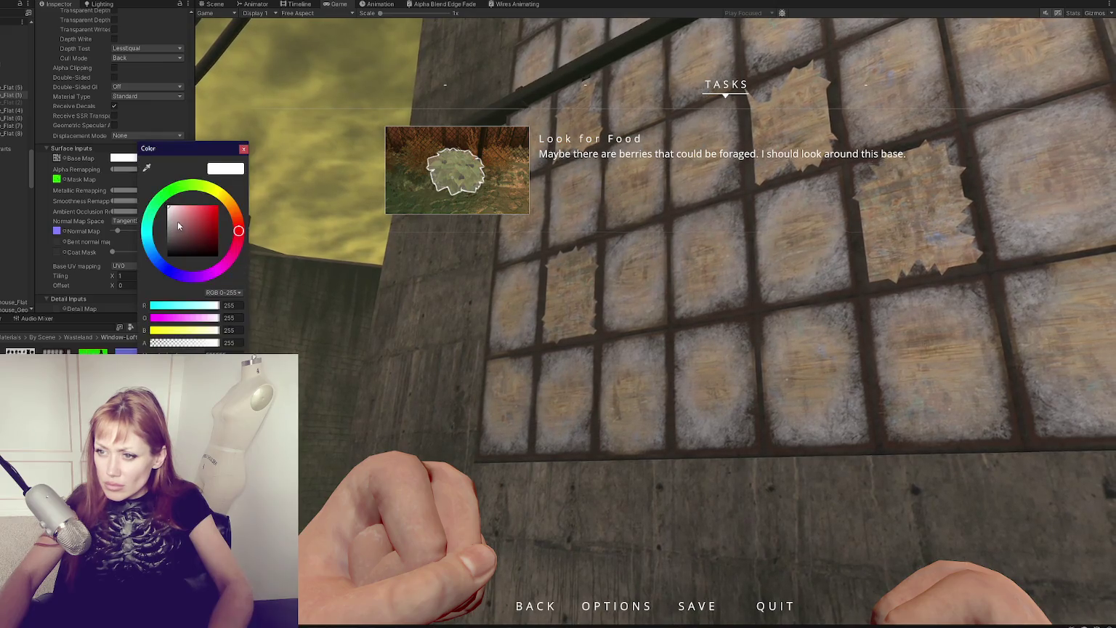
left_click_drag(169, 217, 124, 227)
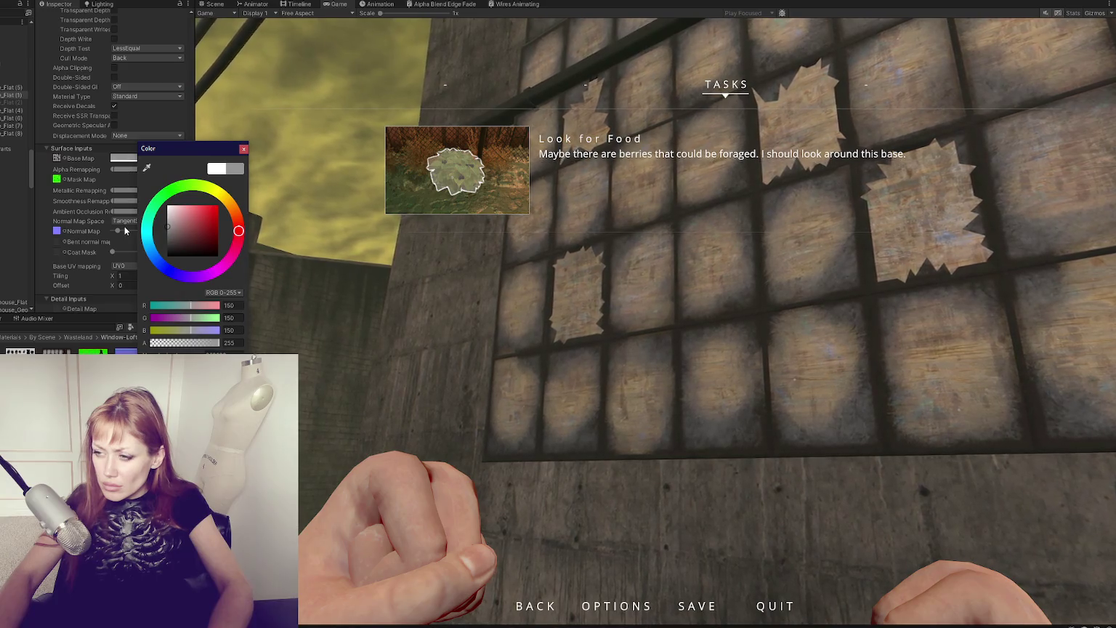
left_click(243, 149)
Step: Test different Smoothness Remapping limits, then reset the range to full
scroll(139, 226, "down", 3)
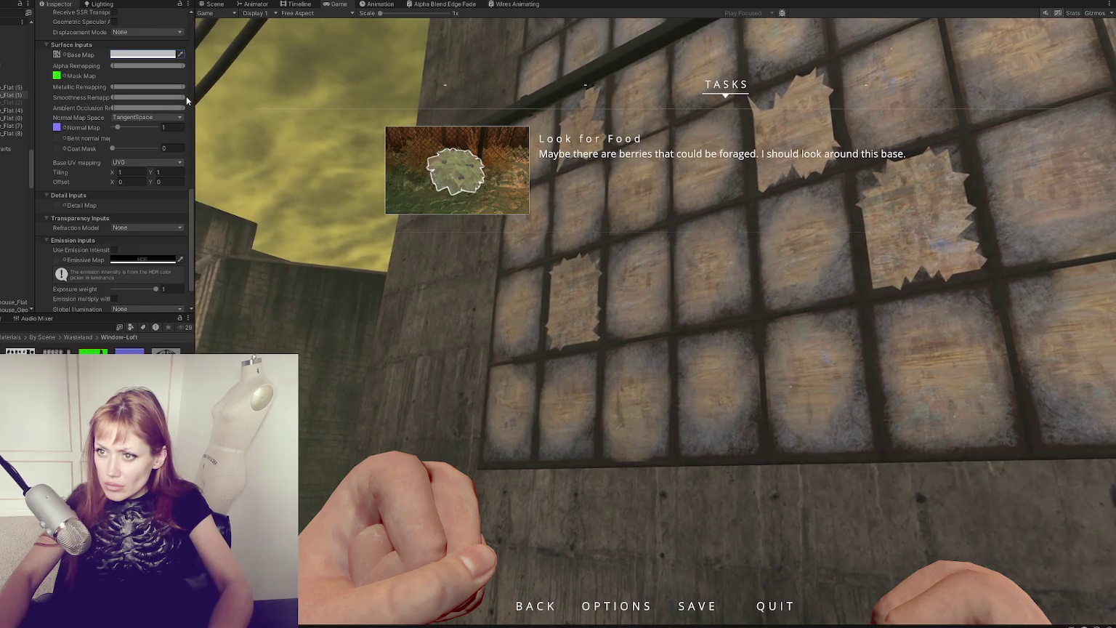
left_click_drag(184, 96, 150, 97)
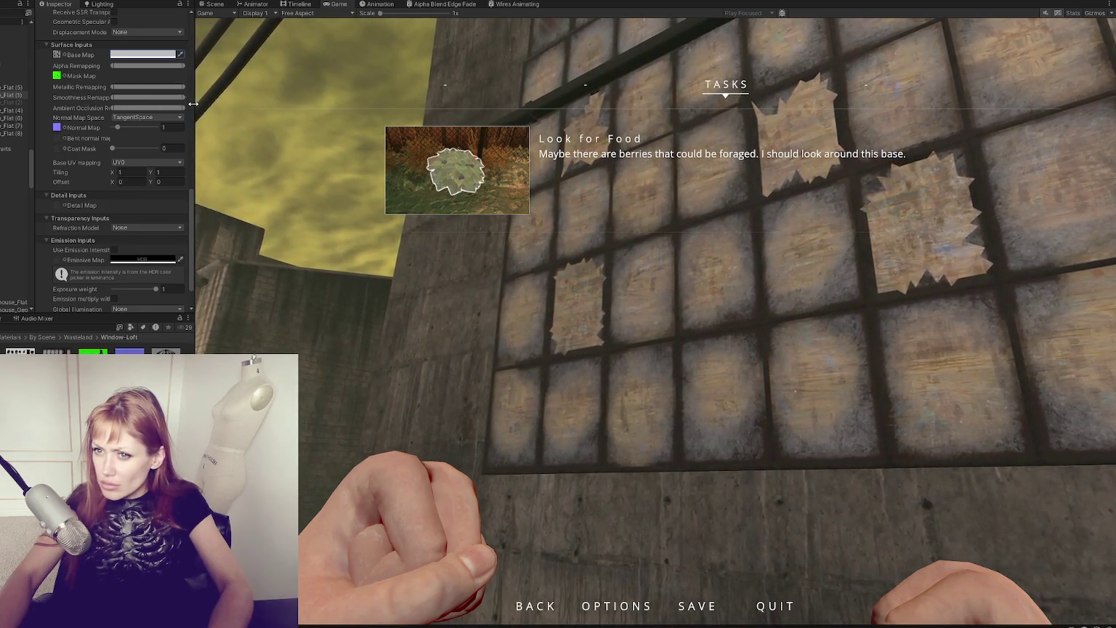
left_click(473, 316)
key("Escape")
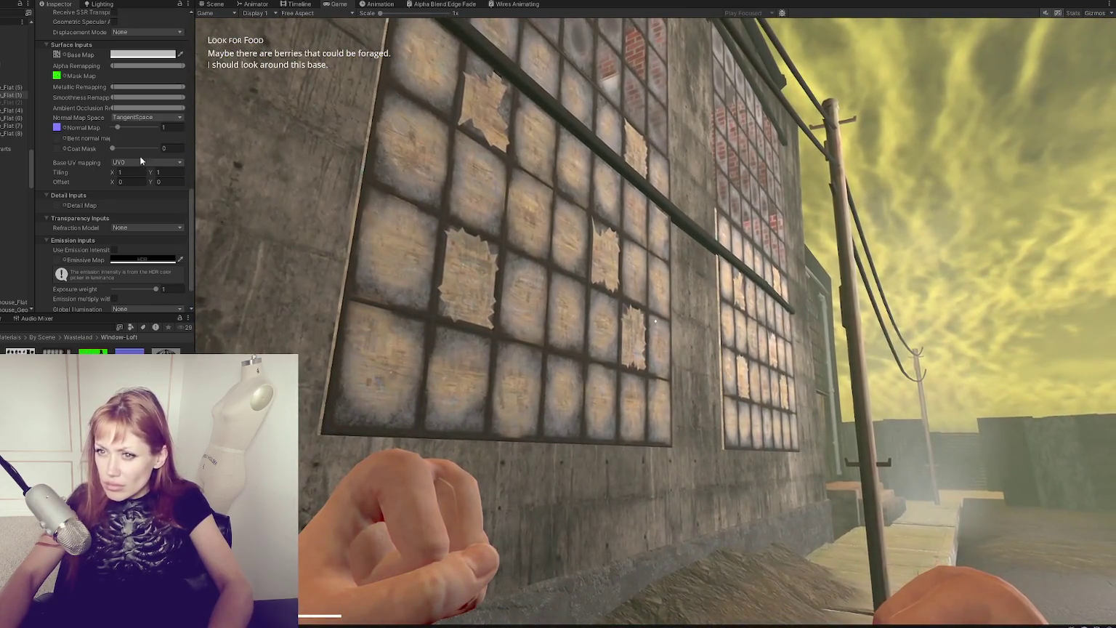
scroll(138, 151, "up", 3)
left_click_drag(113, 175, 191, 175)
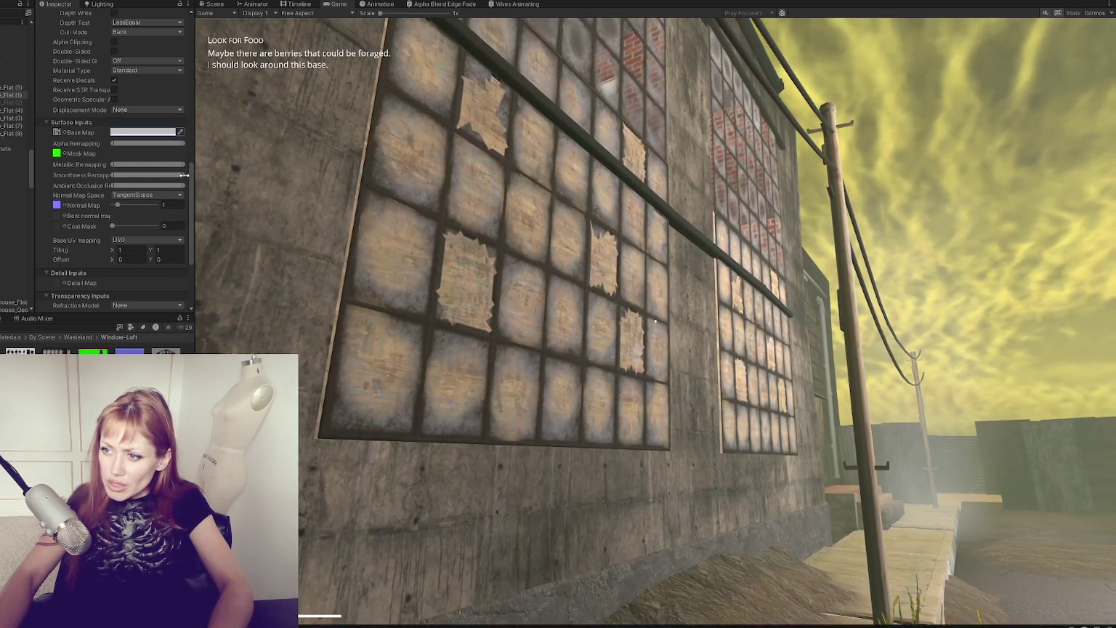
mouse_move(161, 175)
left_mouse_down()
mouse_move(112, 175)
mouse_move(166, 164)
mouse_move(174, 176)
left_mouse_up()
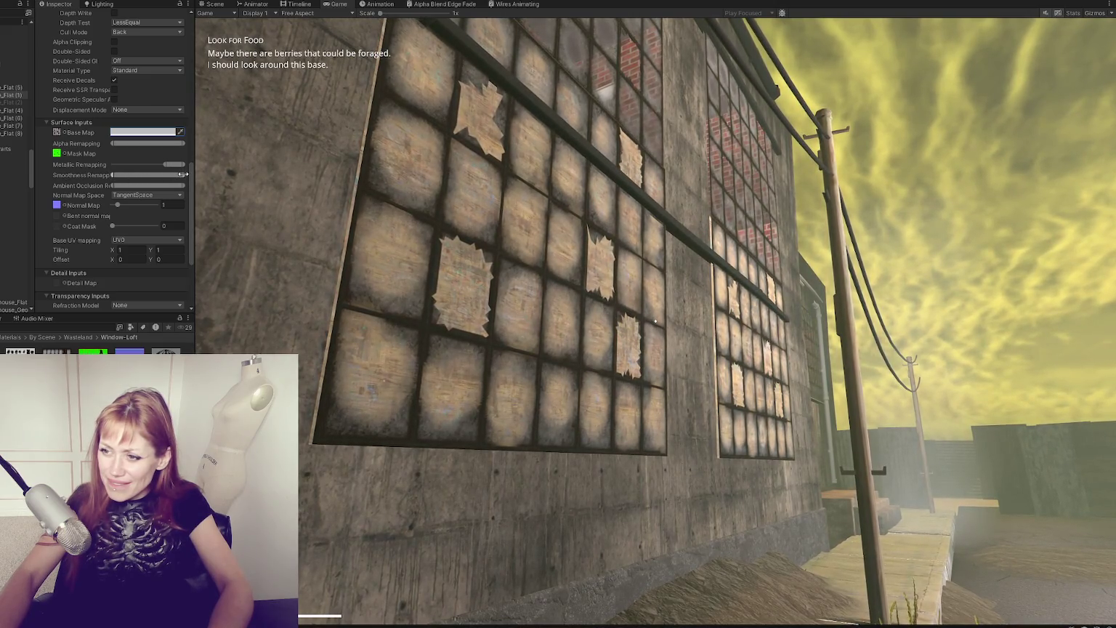
Step: Drag the Metallic Remapping minimum back left so the panes look matte
left_click_drag(164, 165, 59, 165)
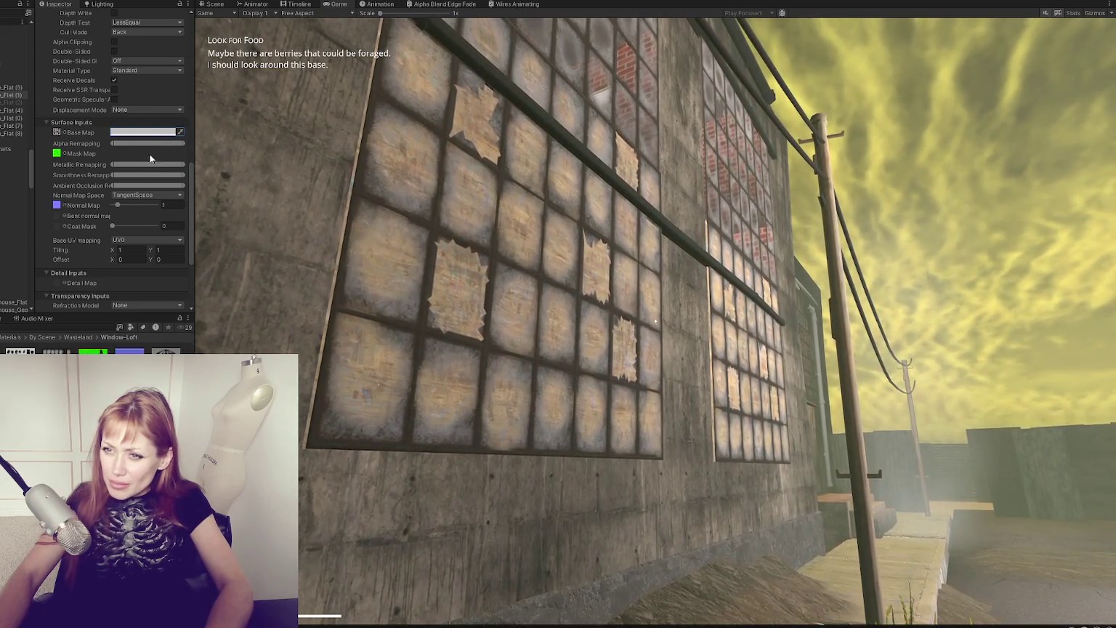
left_click(144, 132)
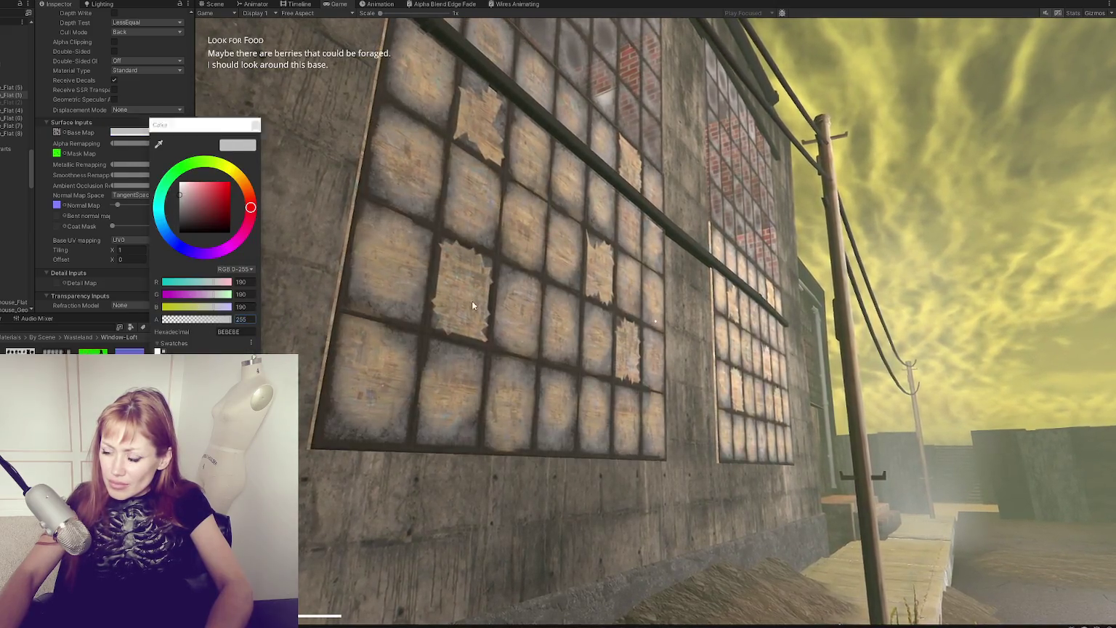
left_click(472, 304)
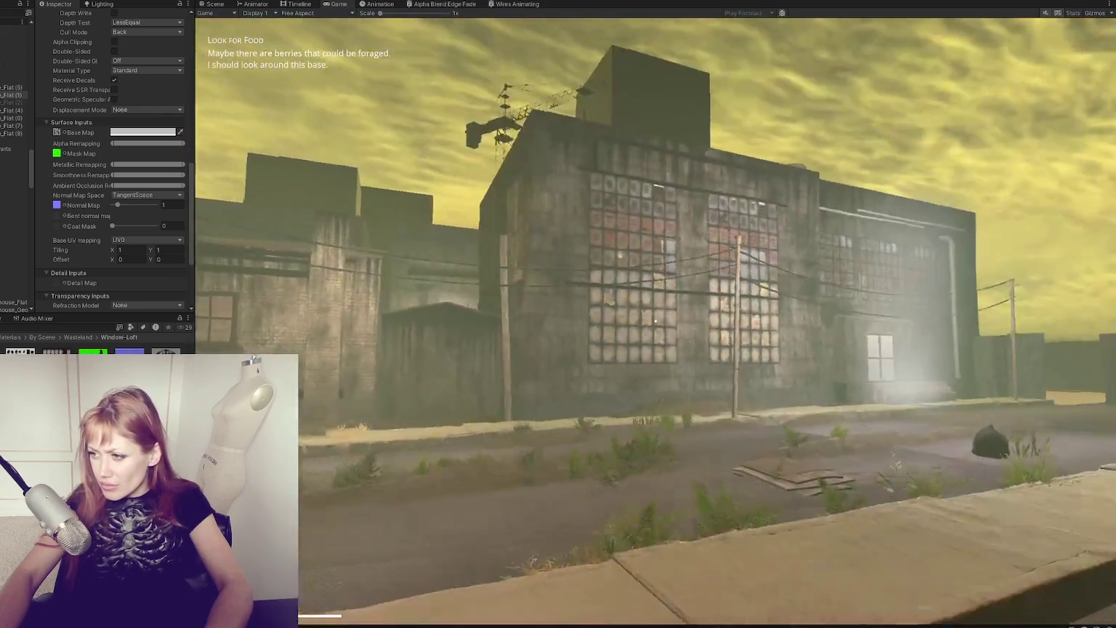
key("w")
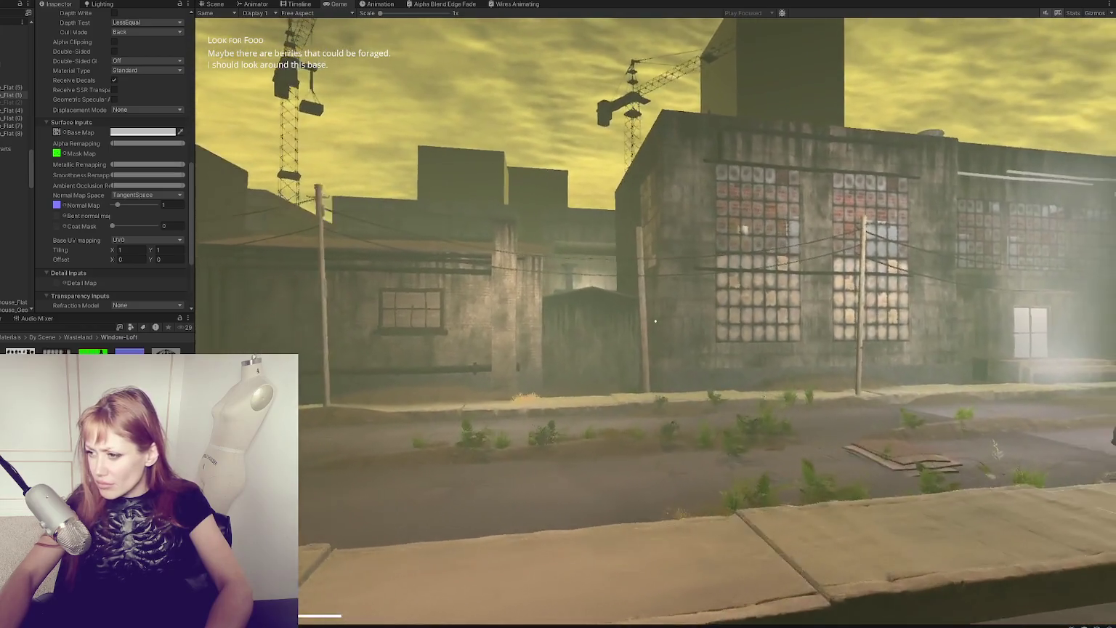
key("w")
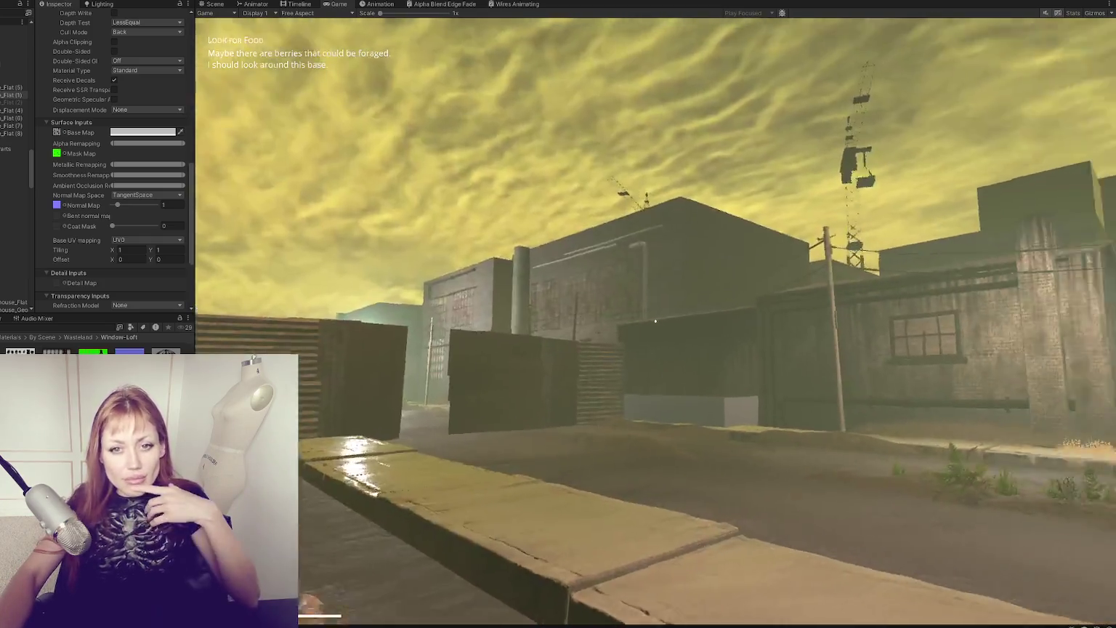
key("Escape")
key("Escape")
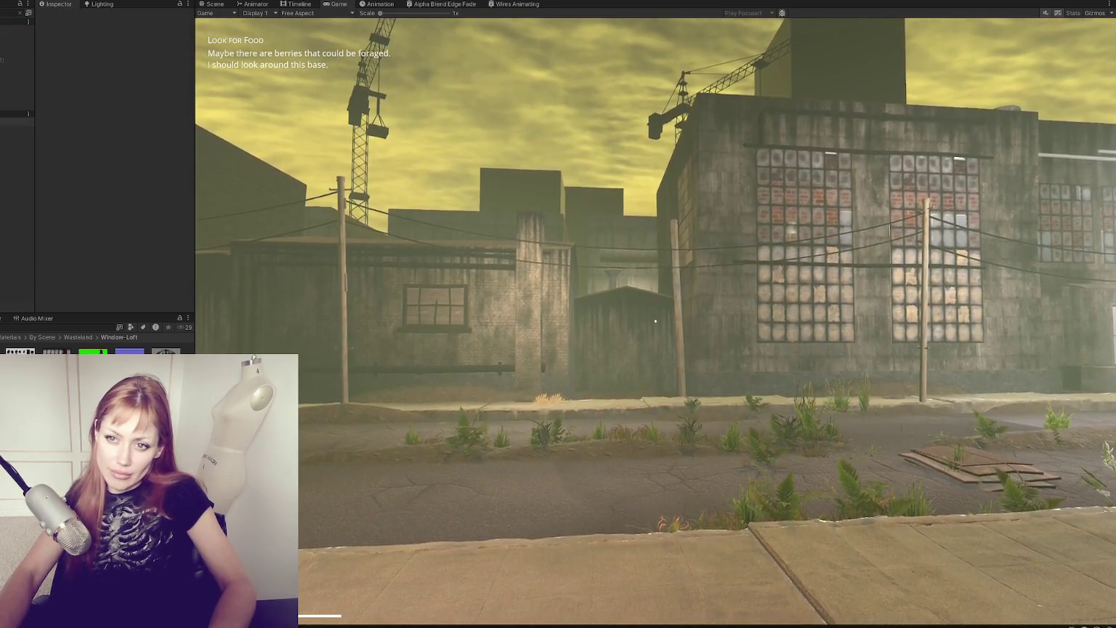
Step: Select the Global Volume and toggle the Visual Environment and Cloud Layer overrides off and on to compare skies
left_click(15, 22)
left_click(82, 142)
left_click(80, 159)
left_click(54, 158)
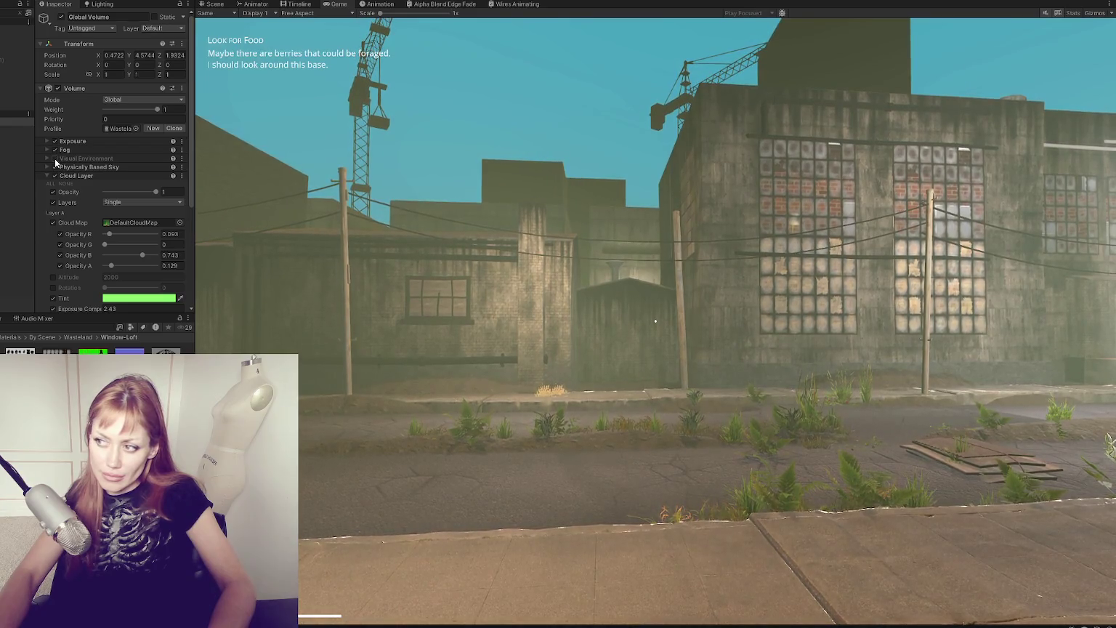
left_click(54, 158)
left_click(57, 177)
left_click(56, 176)
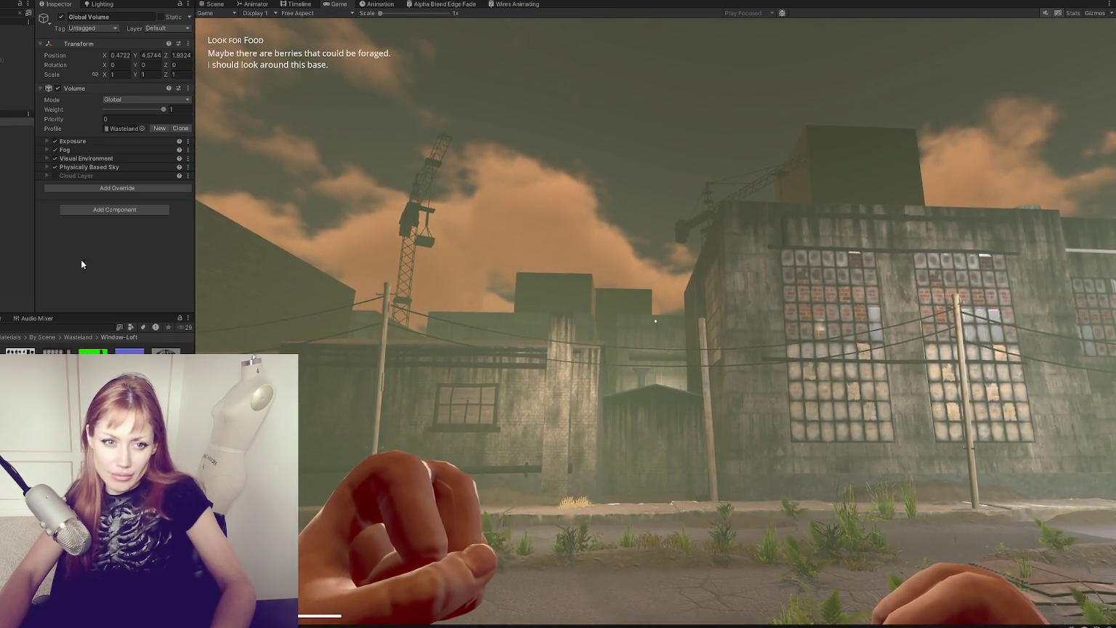
left_click(102, 168)
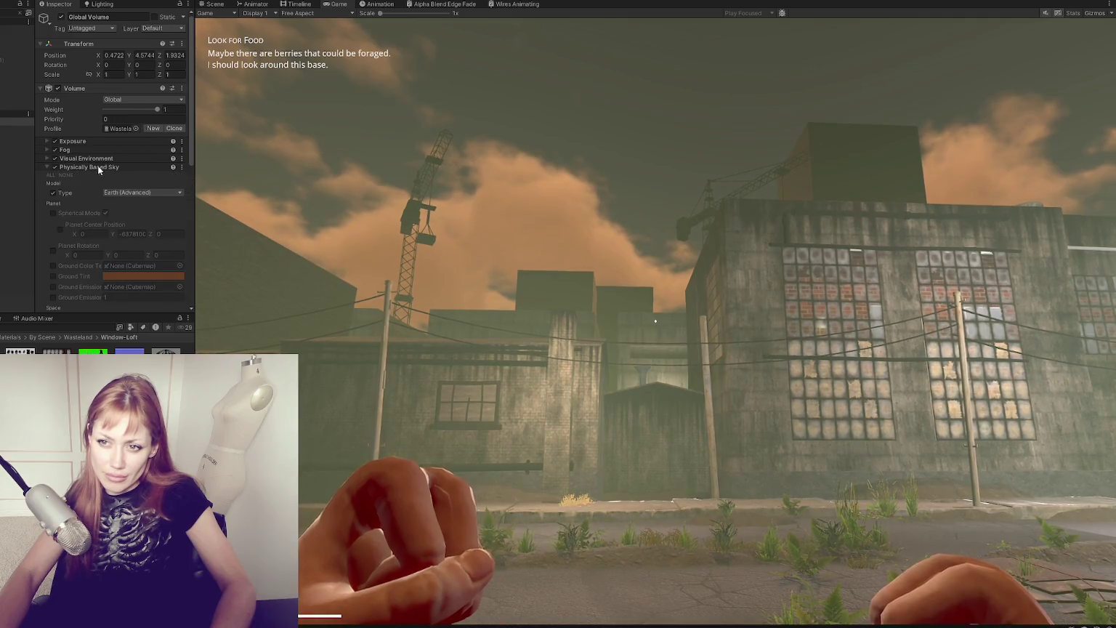
left_click(80, 167)
left_click(55, 176)
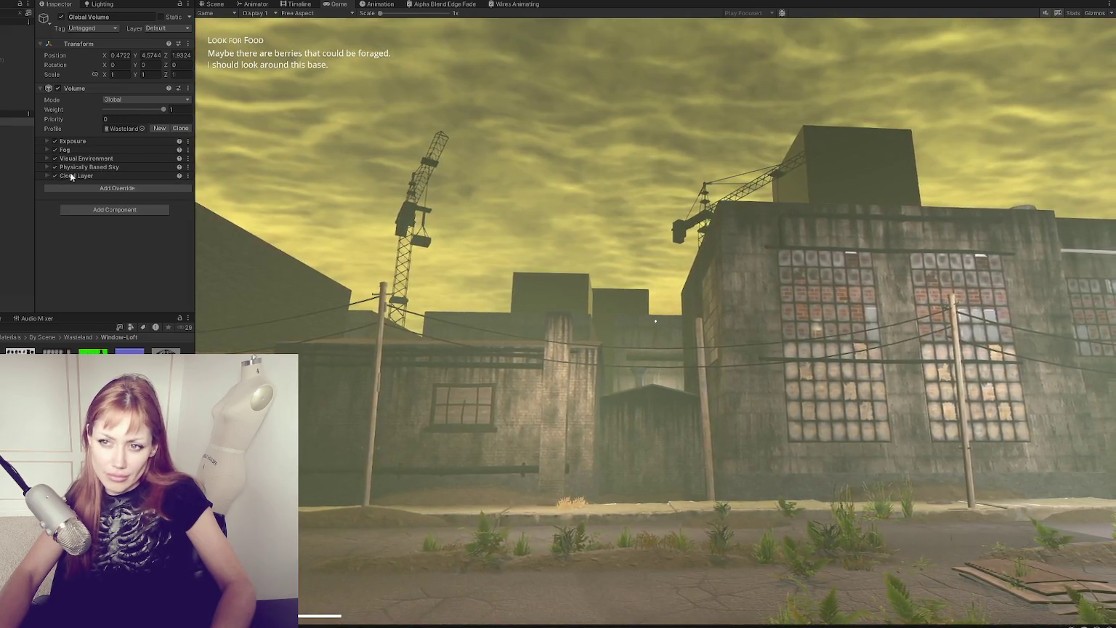
Step: Expand Cloud Layer and set its Tint colour to near white
left_click(69, 176)
scroll(109, 182, "down", 3)
left_click(117, 168)
left_click(172, 237)
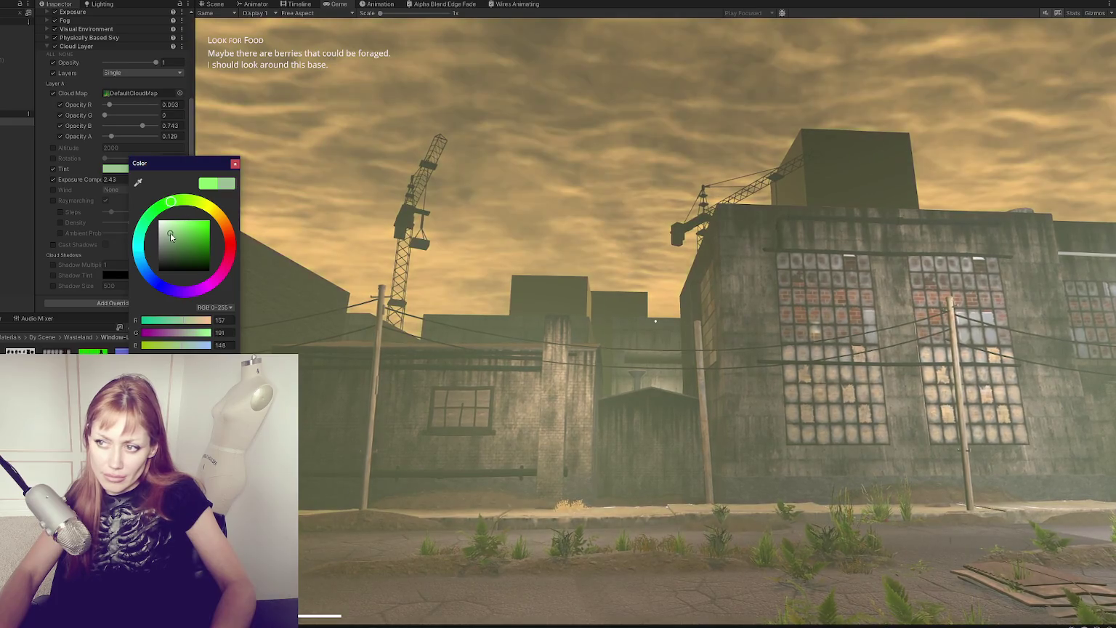
mouse_move(172, 237)
left_mouse_down()
mouse_move(168, 246)
mouse_move(159, 221)
mouse_move(136, 283)
mouse_move(134, 269)
left_mouse_up()
left_click(236, 165)
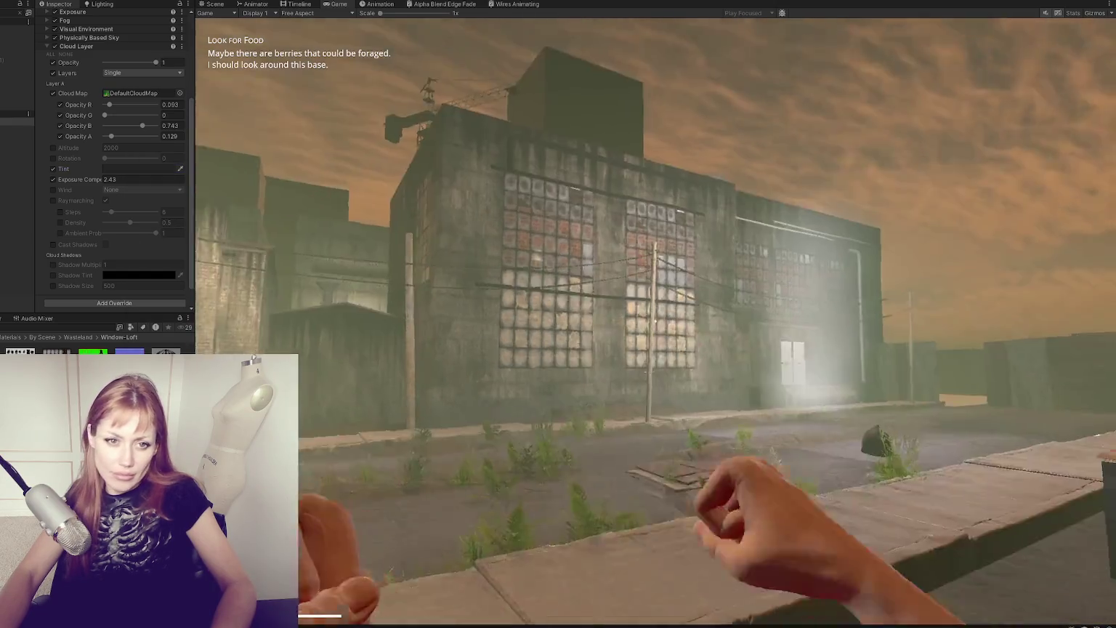
Step: Review the Global Volume's Visual Environment and Physically Based Sky settings
scroll(93, 131, "up", 5)
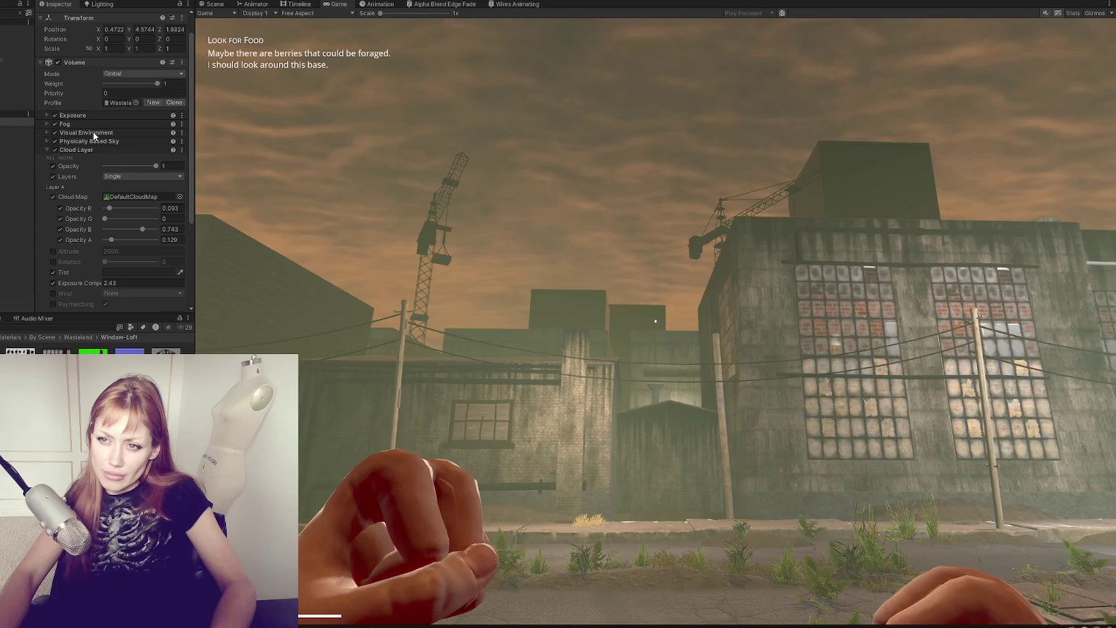
left_click(95, 131)
left_click(95, 133)
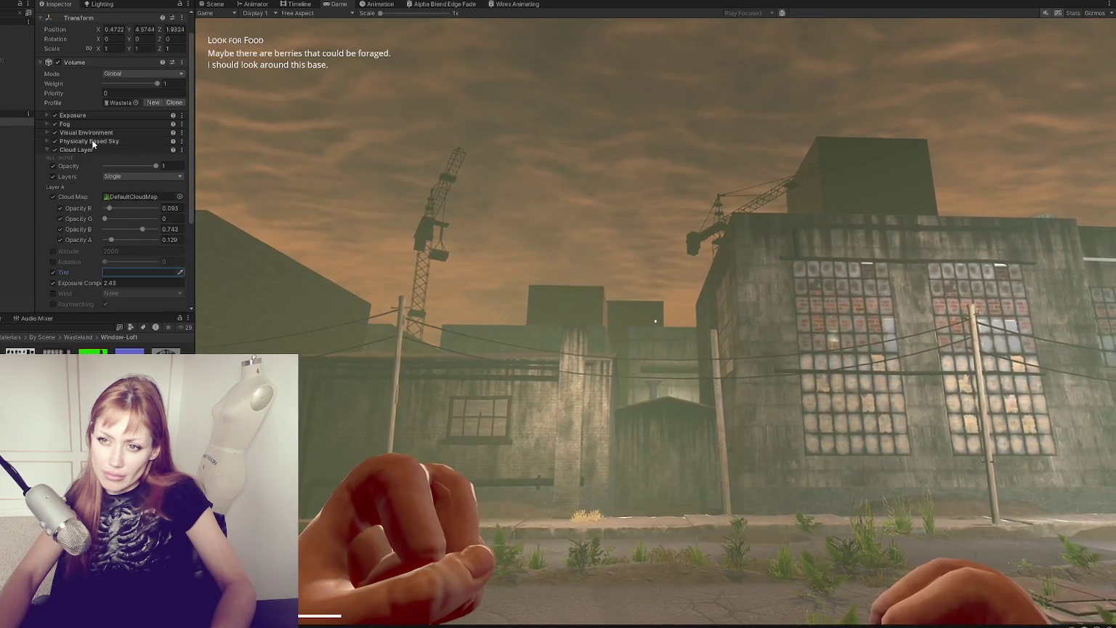
left_click(86, 143)
scroll(116, 240, "down", 3)
scroll(129, 213, "up", 4)
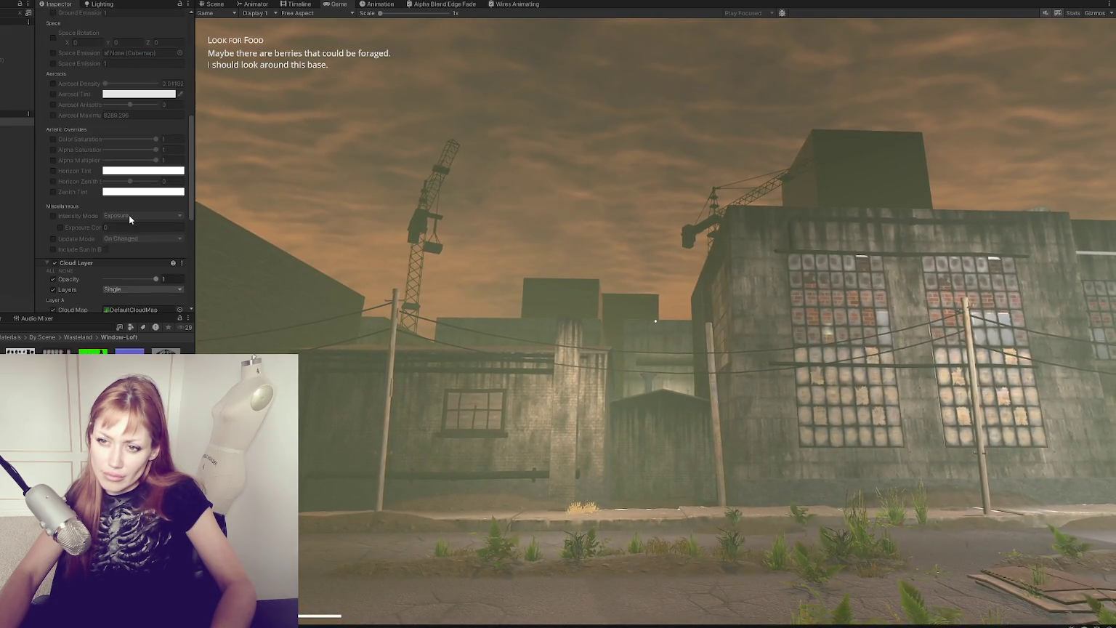
left_click(92, 133)
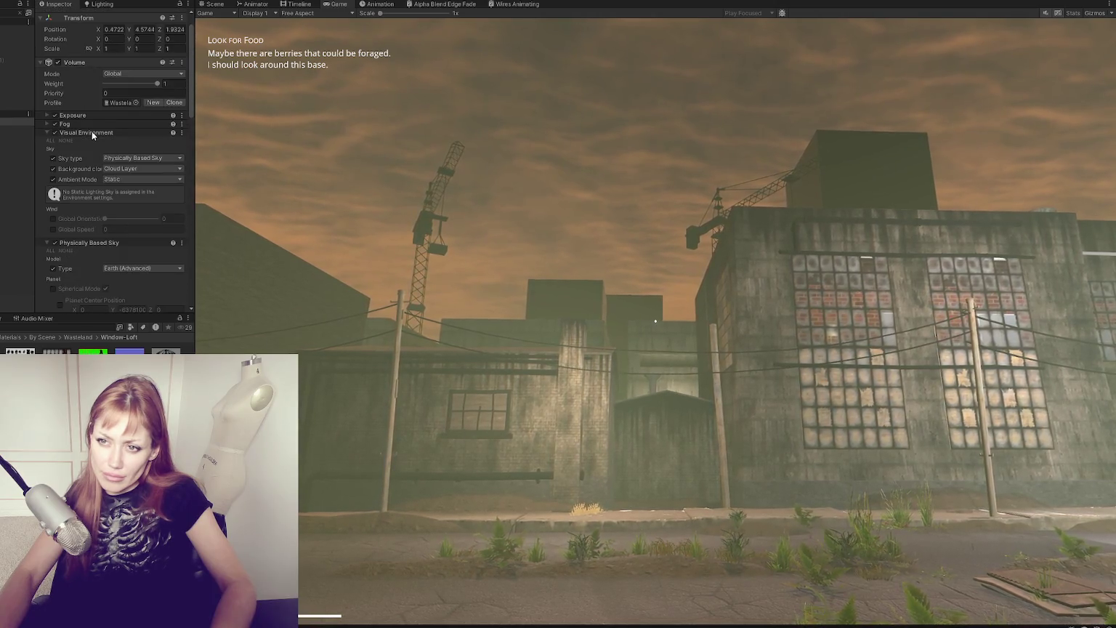
Step: Resume the game briefly, pause it with Esc, and return to the Scene view
left_click(426, 262)
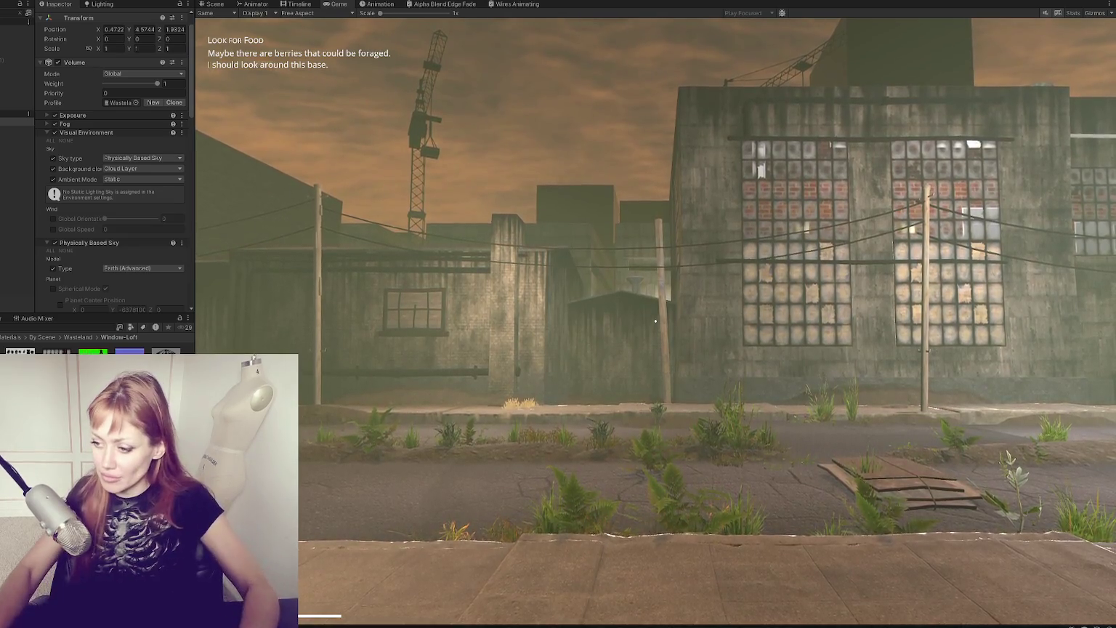
key("Escape")
left_click(206, 5)
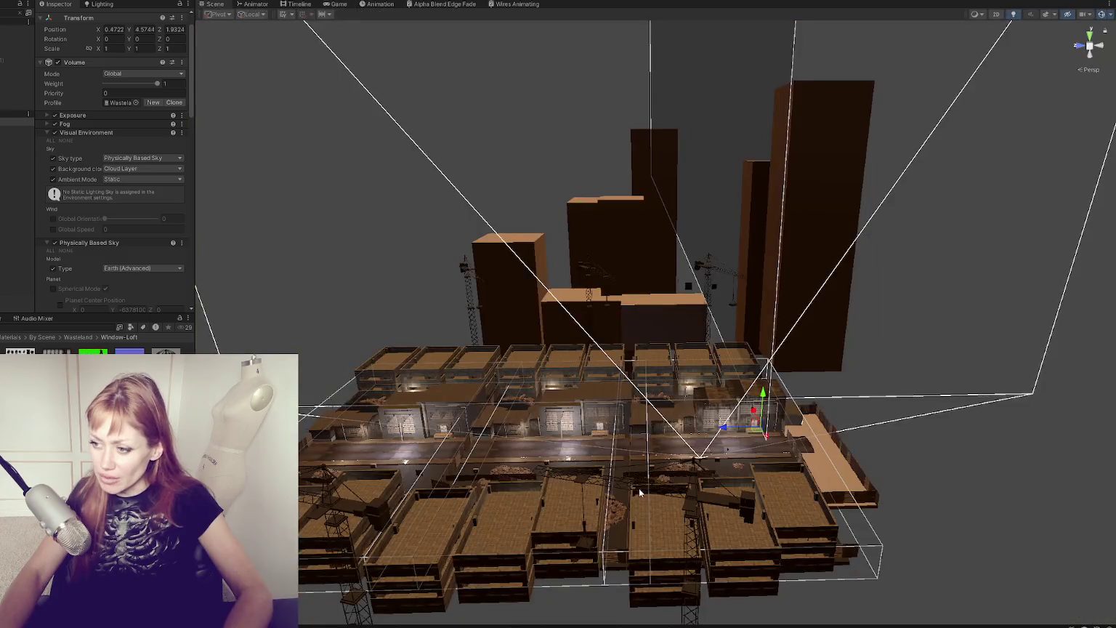
Step: Select the sidewalk in the scene and frame it at ground level
left_click(596, 463)
left_click(741, 460)
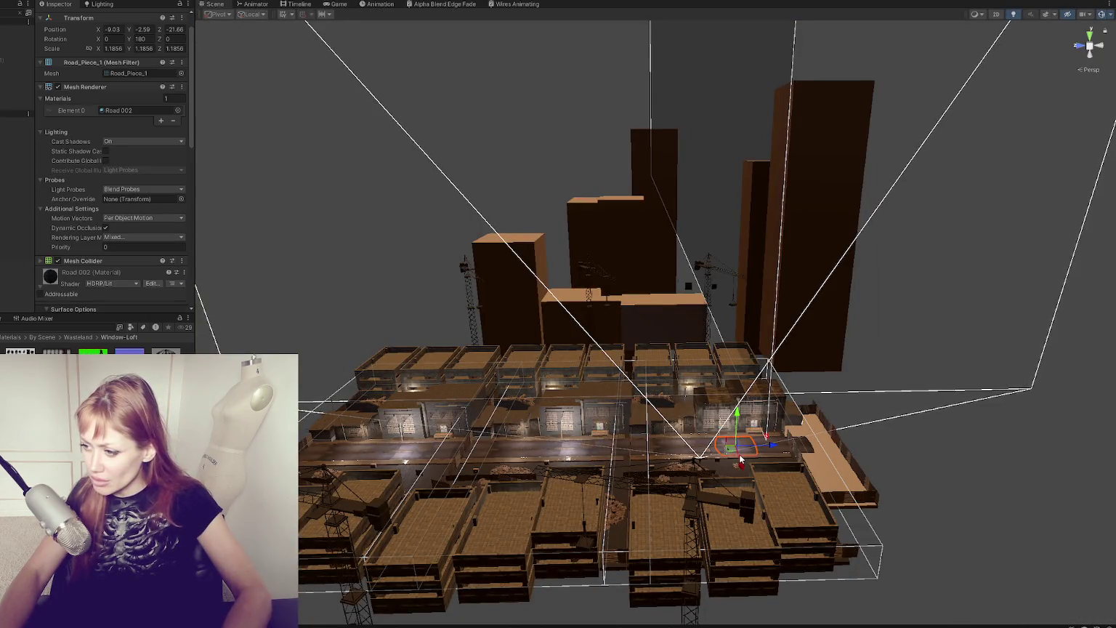
left_click(739, 460)
key("f")
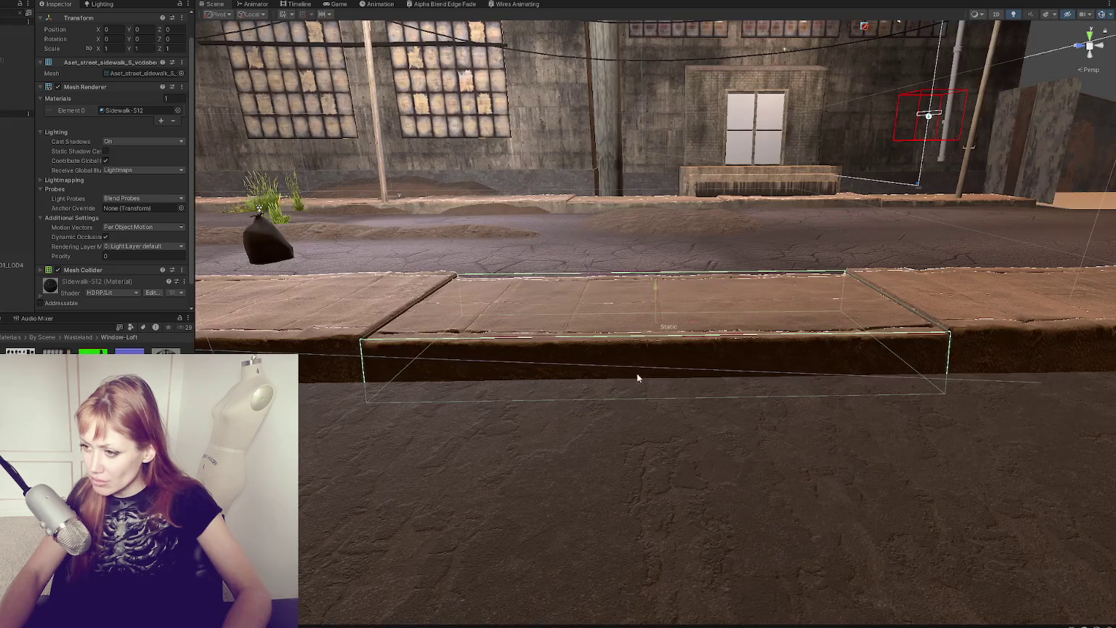
mouse_move(531, 429)
left_mouse_down("alt")
mouse_move(662, 389)
mouse_move(756, 327)
left_mouse_up("alt")
scroll(138, 245, "down", 2)
Step: Lower the Sidewalk-512 material's smoothness for a matte pavement and enter Play mode
left_click(57, 272)
scroll(69, 233, "down", 10)
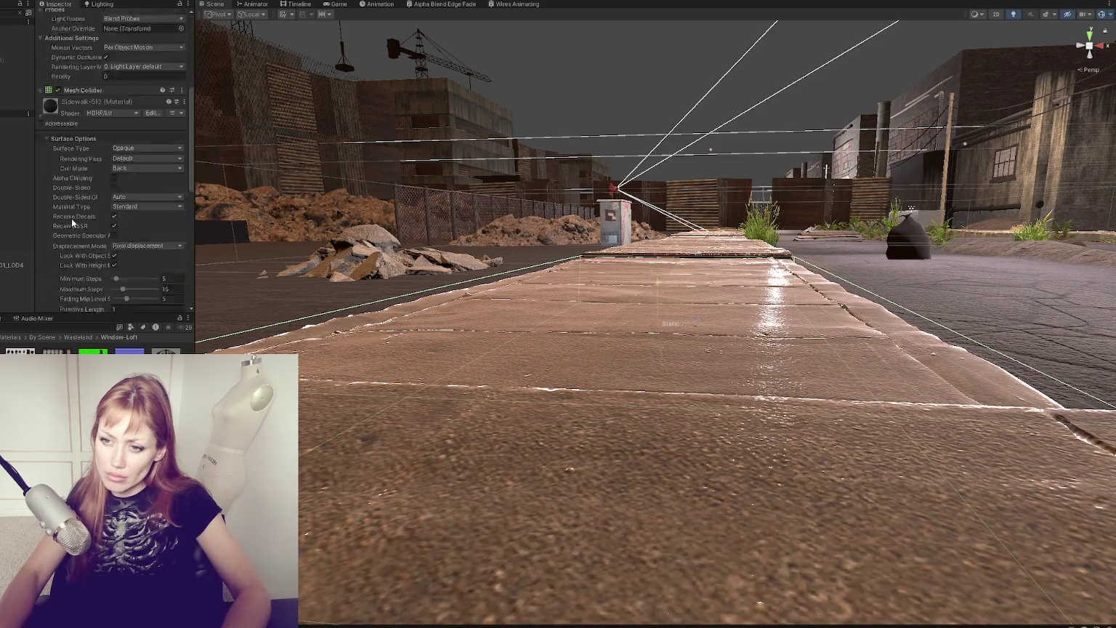
left_click(58, 249)
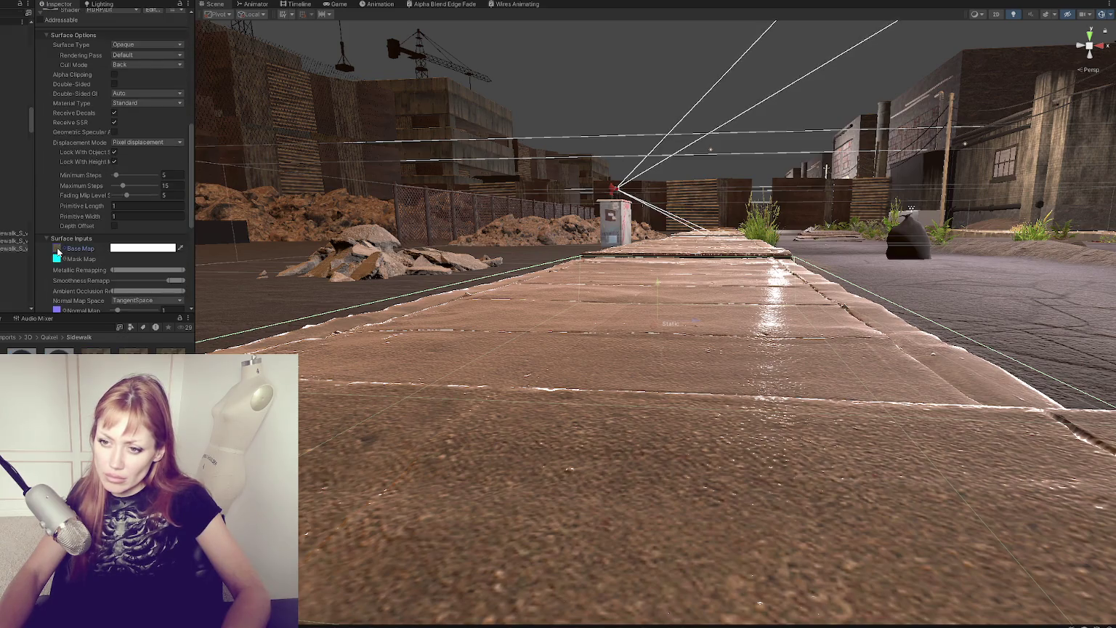
left_click(1, 249, "shift")
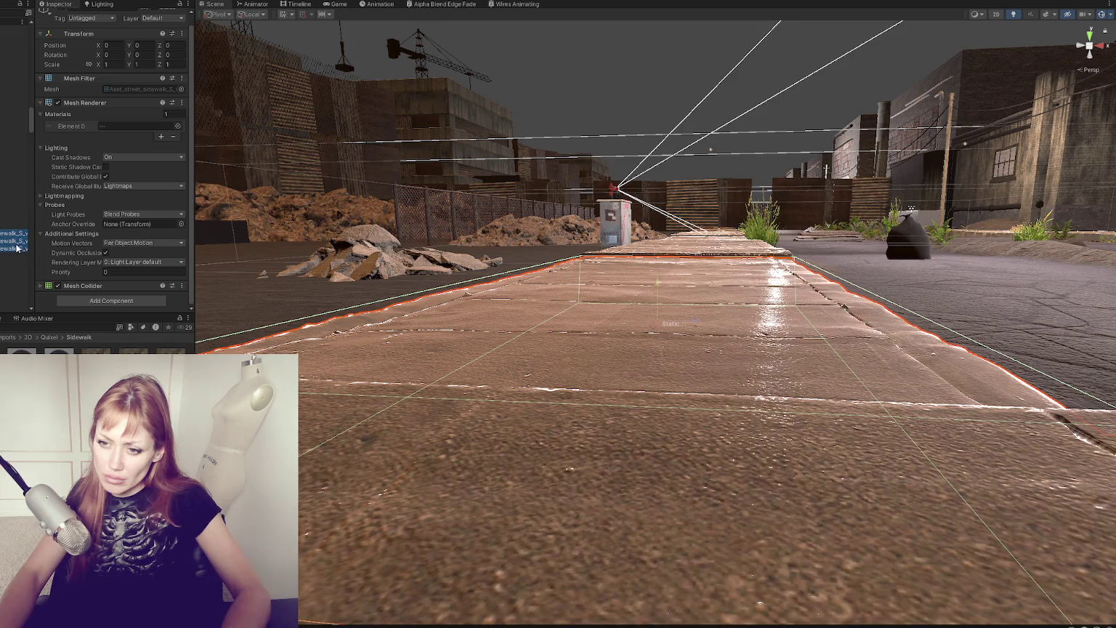
left_click(16, 249)
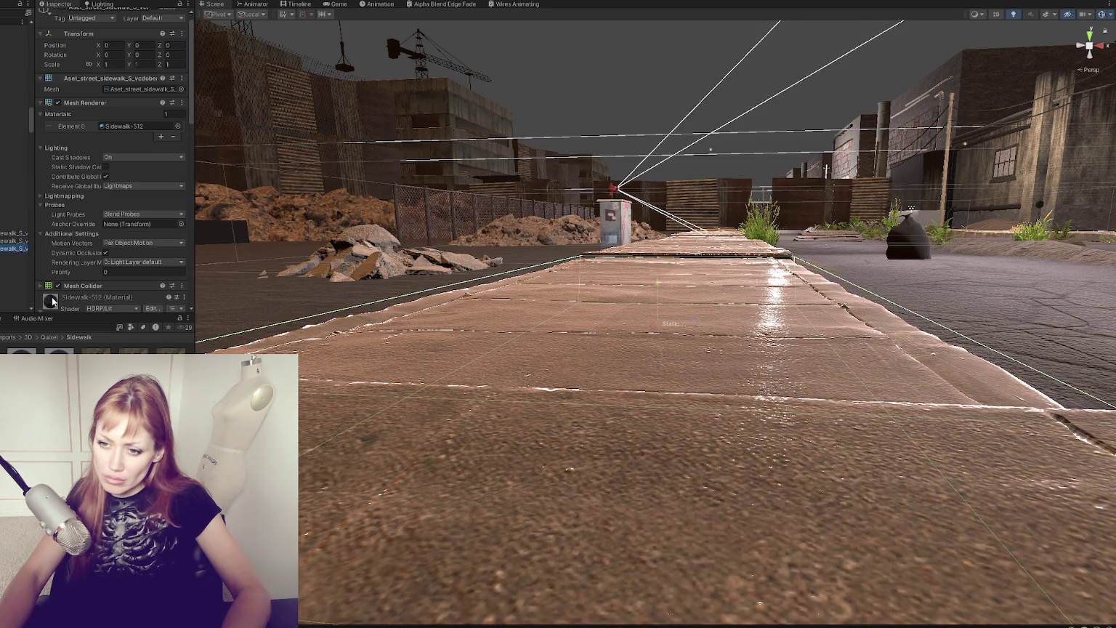
scroll(153, 195, "down", 10)
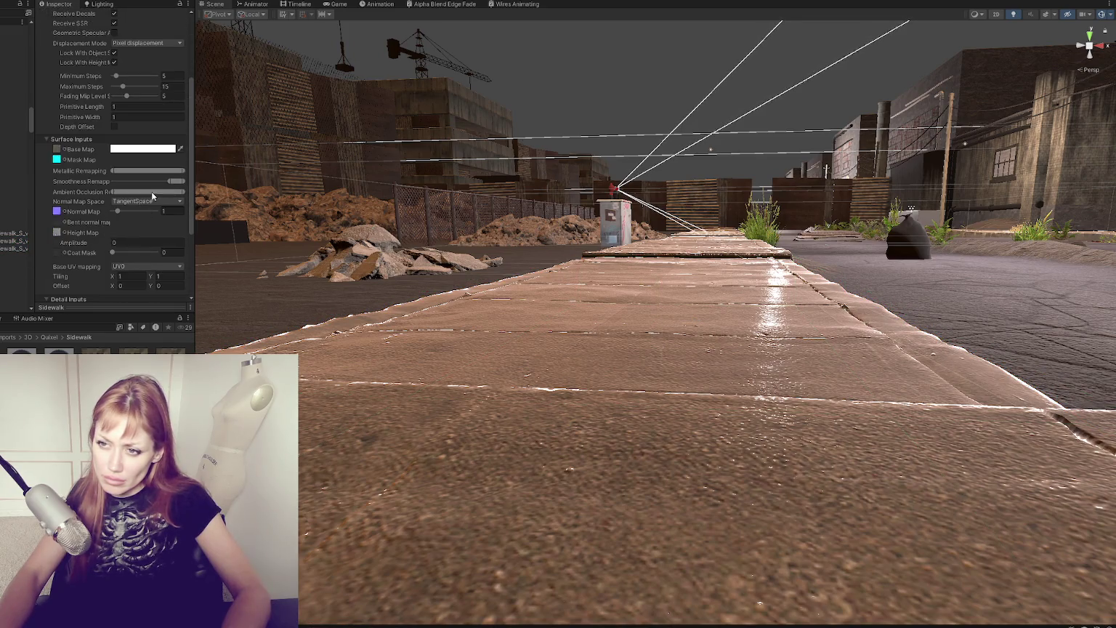
left_click_drag(168, 180, 42, 170)
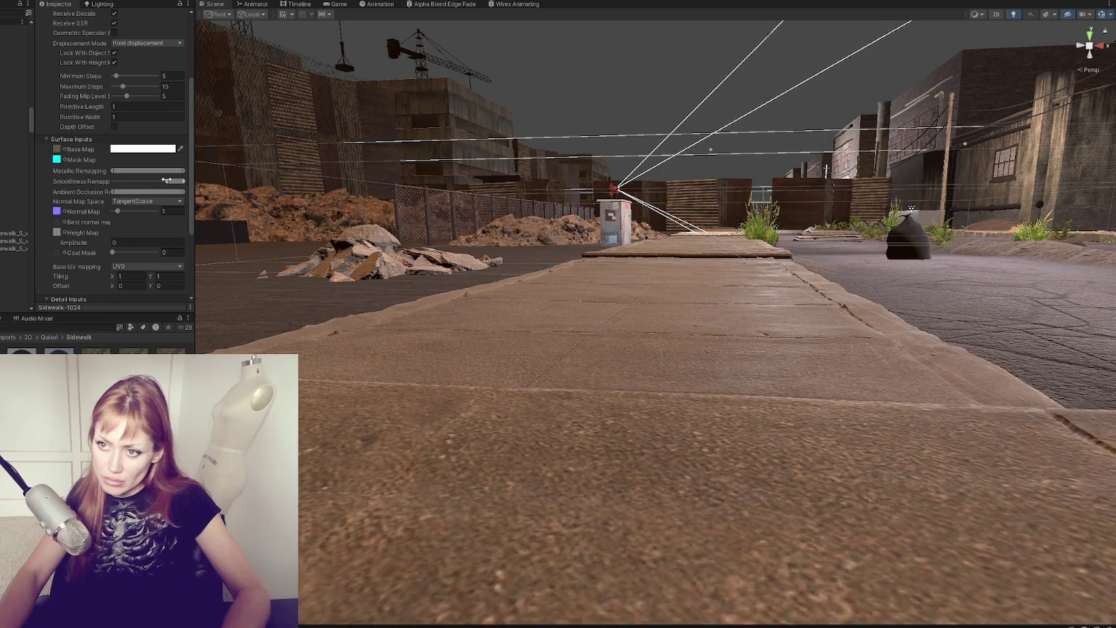
left_click(330, 4)
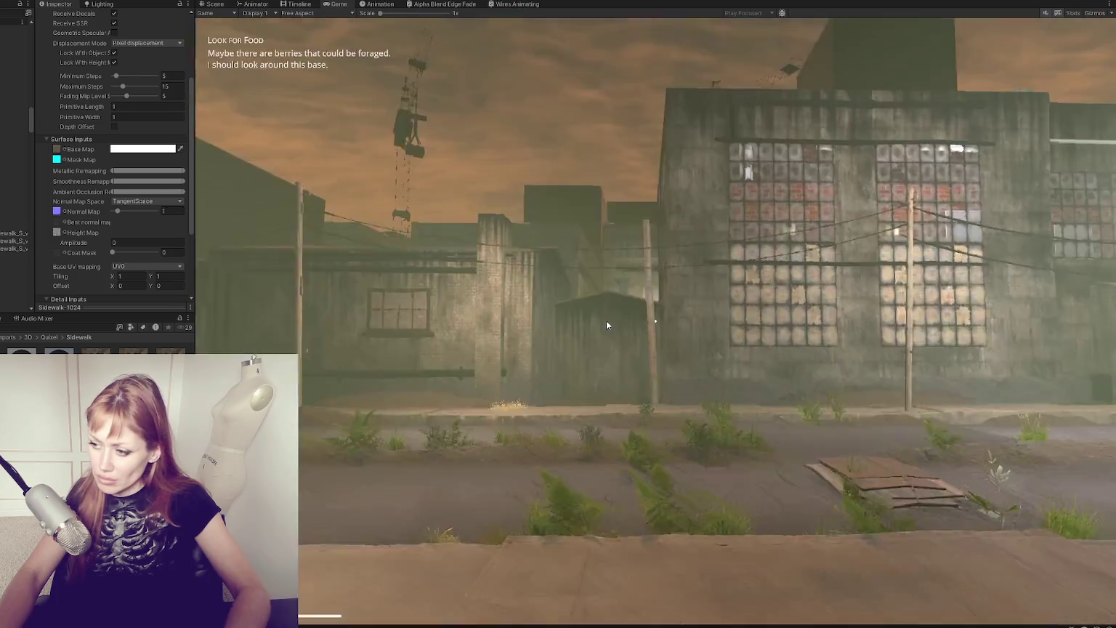
Step: Walk forward in the game and change the Sidewalk base map colour to a grey of 179
key("w")
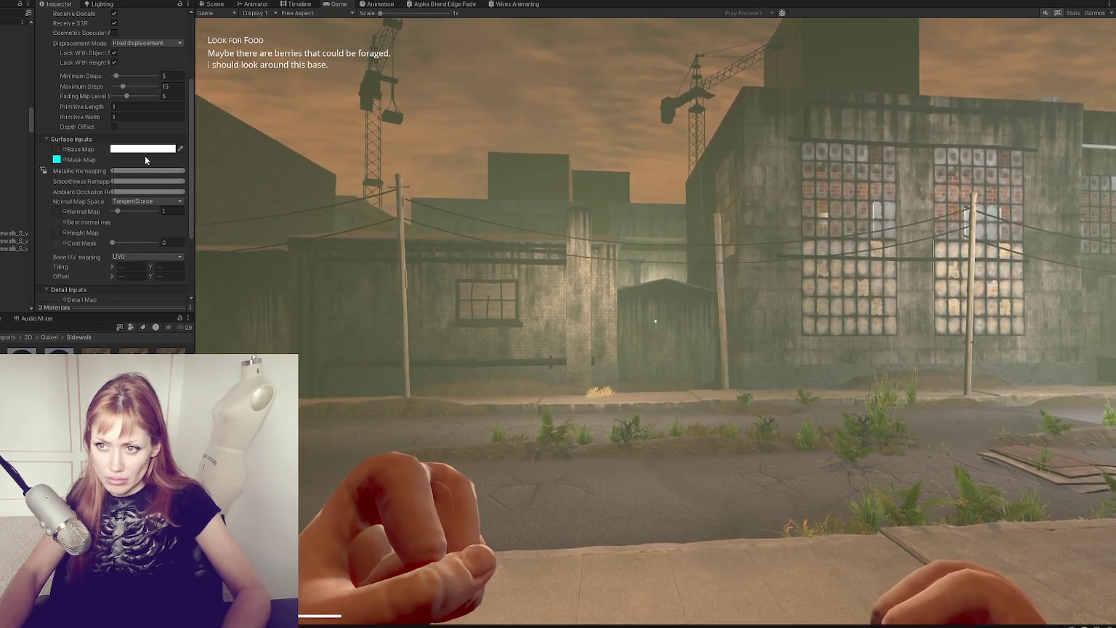
left_click(142, 148)
mouse_move(157, 212)
left_mouse_down()
mouse_move(141, 234)
mouse_move(133, 227)
left_mouse_up()
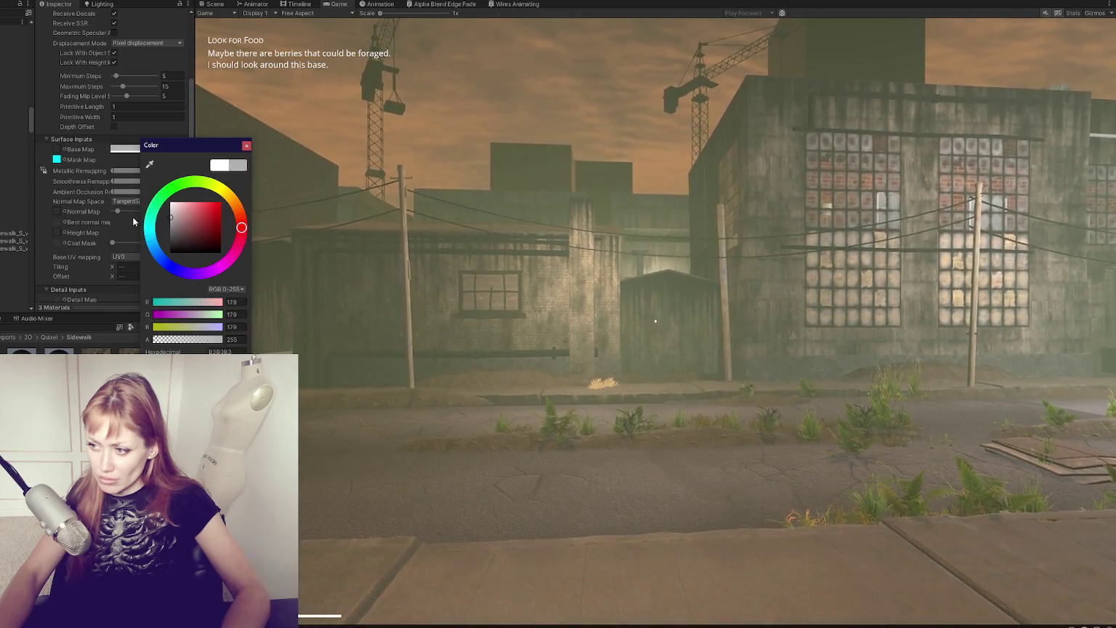
left_click(509, 291)
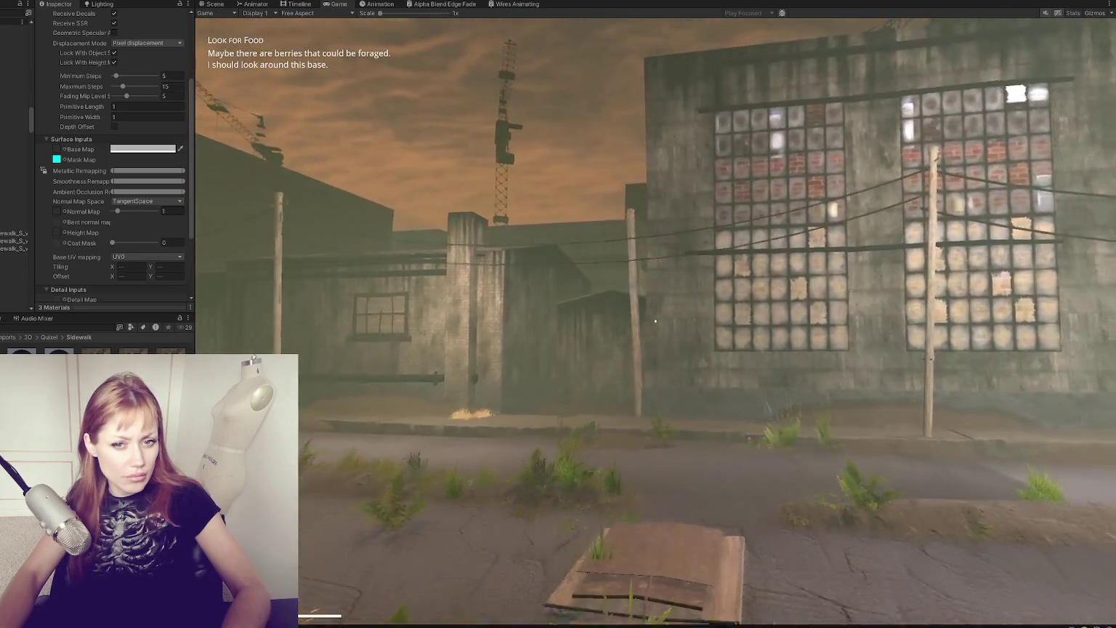
Step: Walk toward the grid-window building, toggling the tasks menu a few times, then exit Play mode
key("Escape")
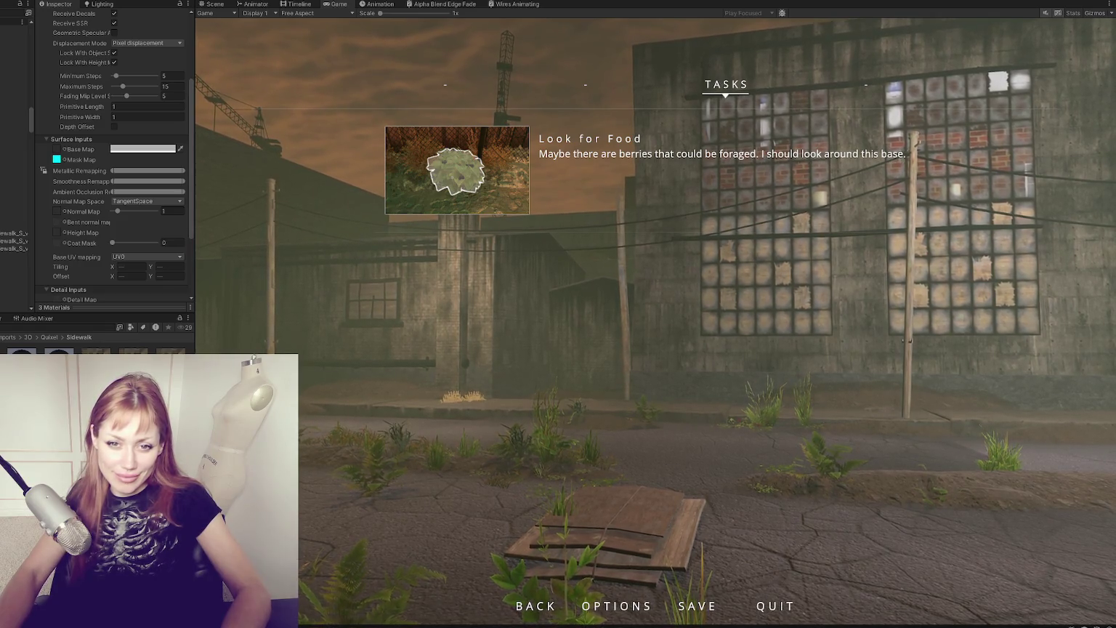
key("Escape")
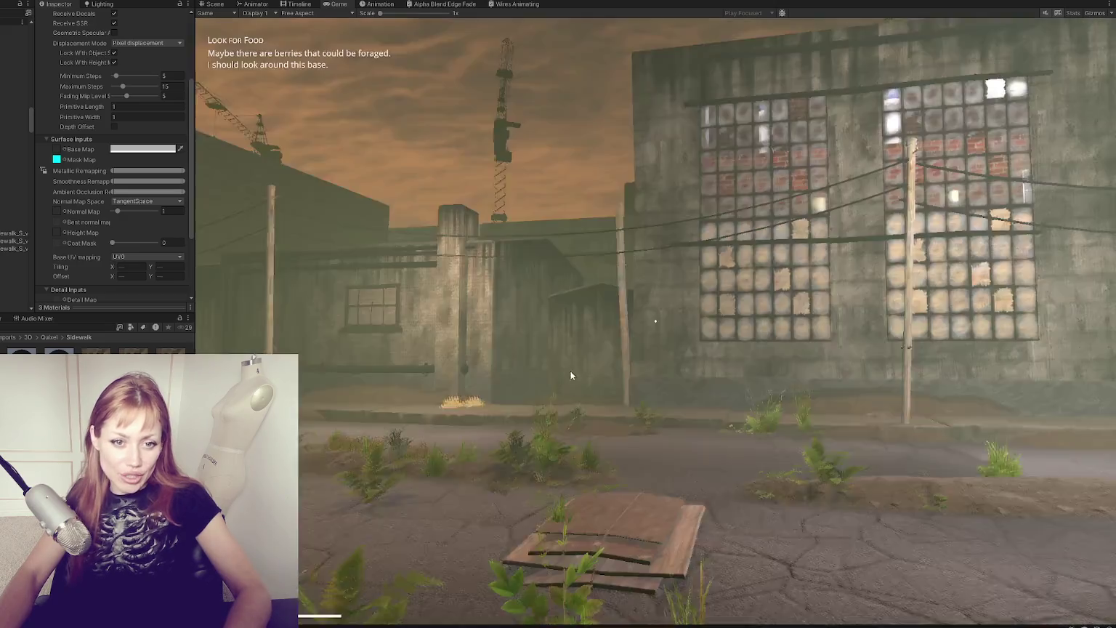
key("w")
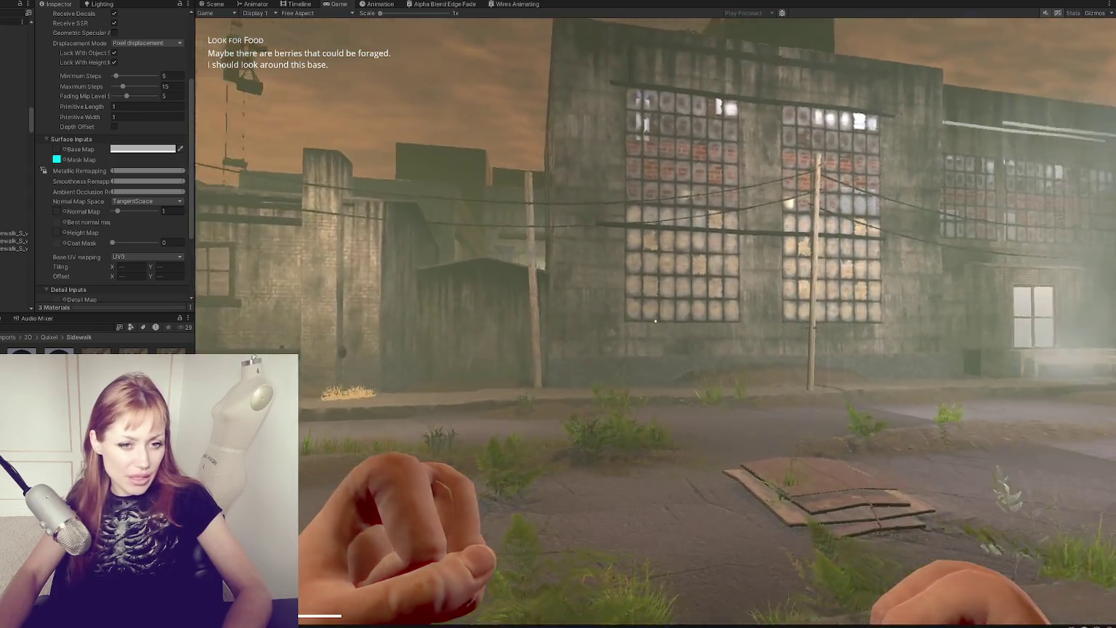
key("w")
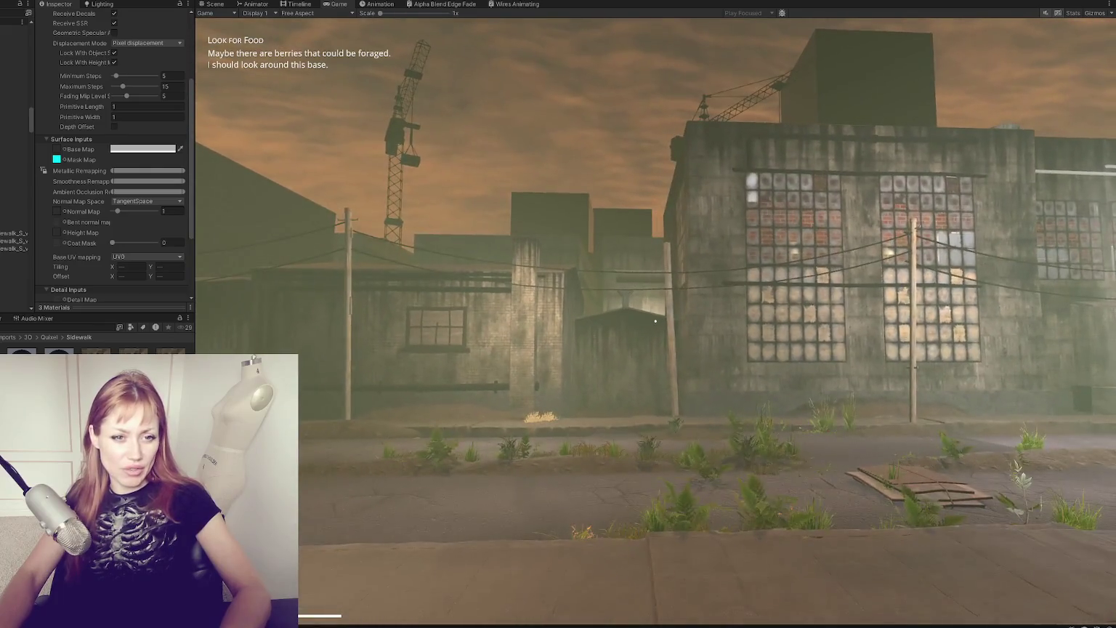
key("Escape")
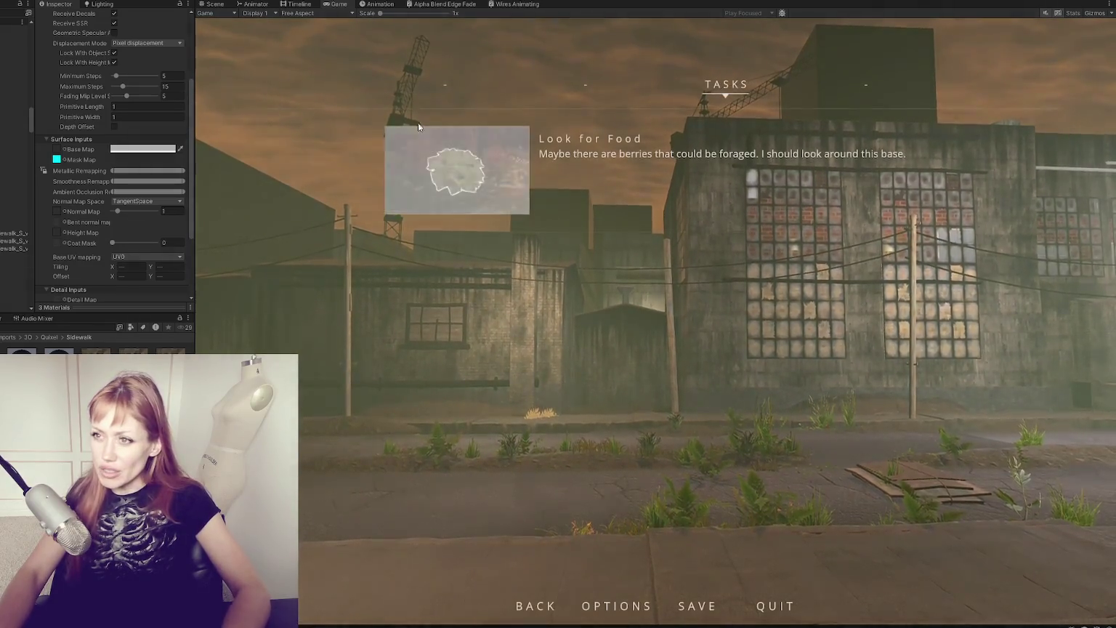
key("Escape")
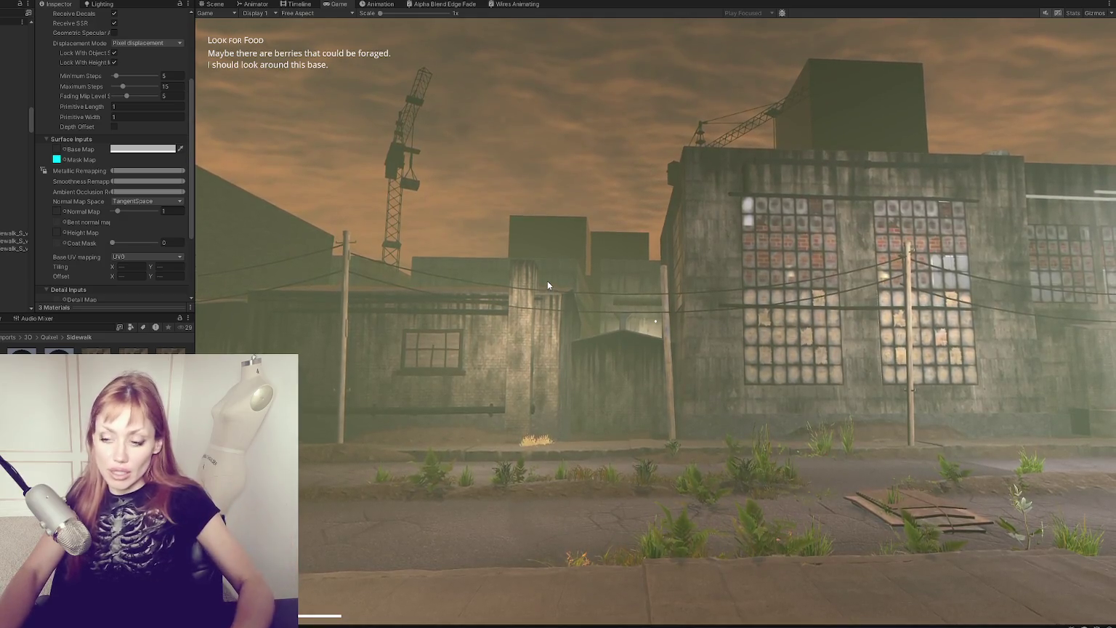
key("Escape")
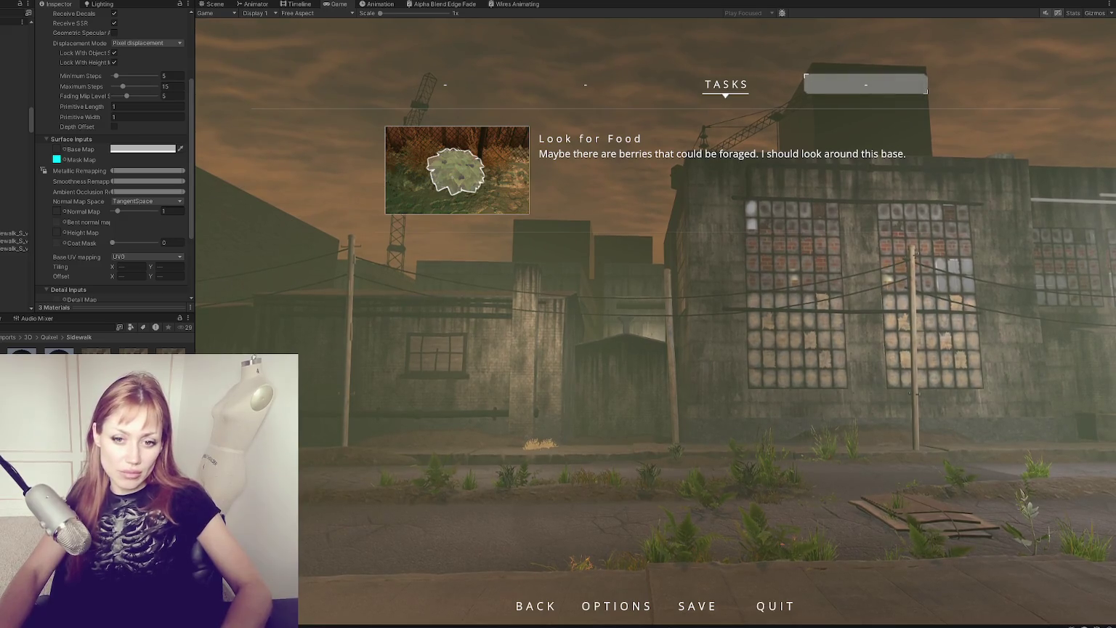
key("Escape")
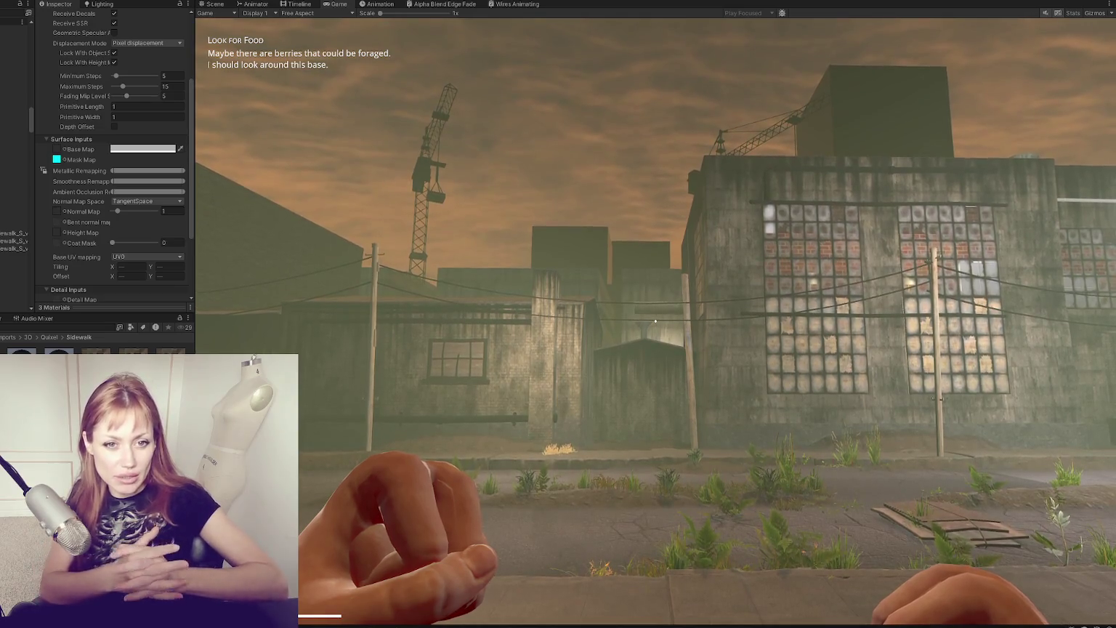
key("Escape")
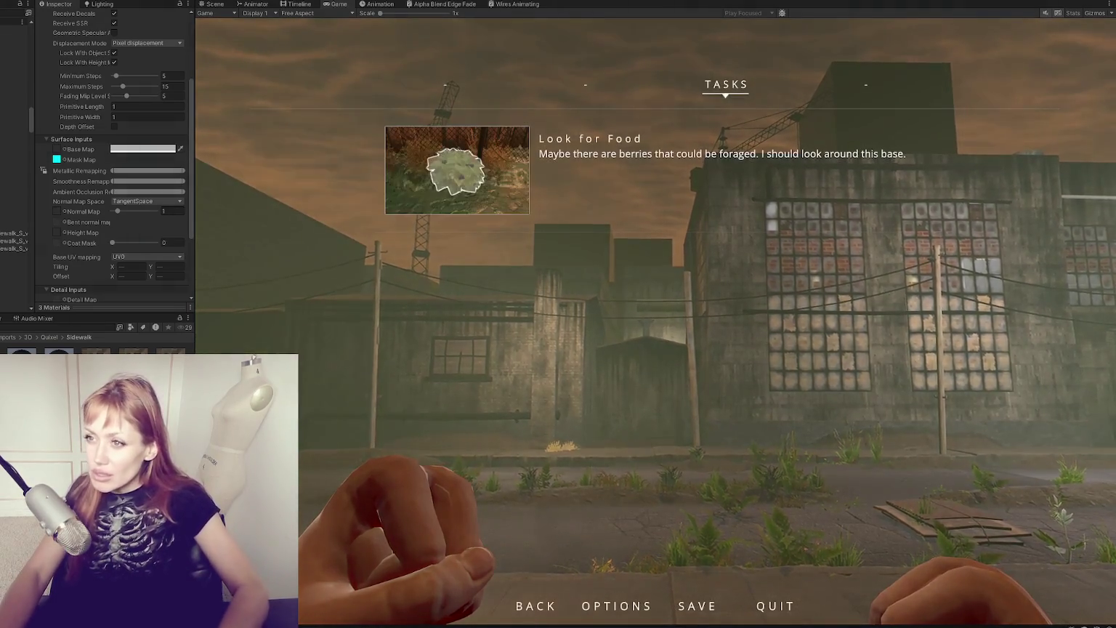
key("ctrl+p")
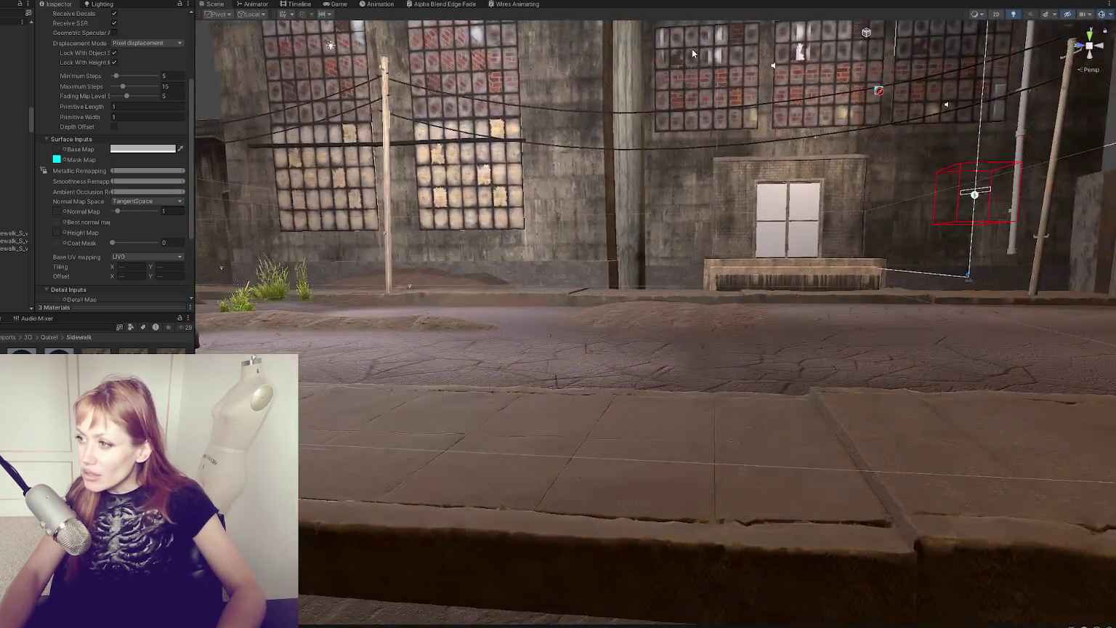
Step: Select all the Window_Warehouse_Flat objects and frame them in the Scene view
left_click(692, 51)
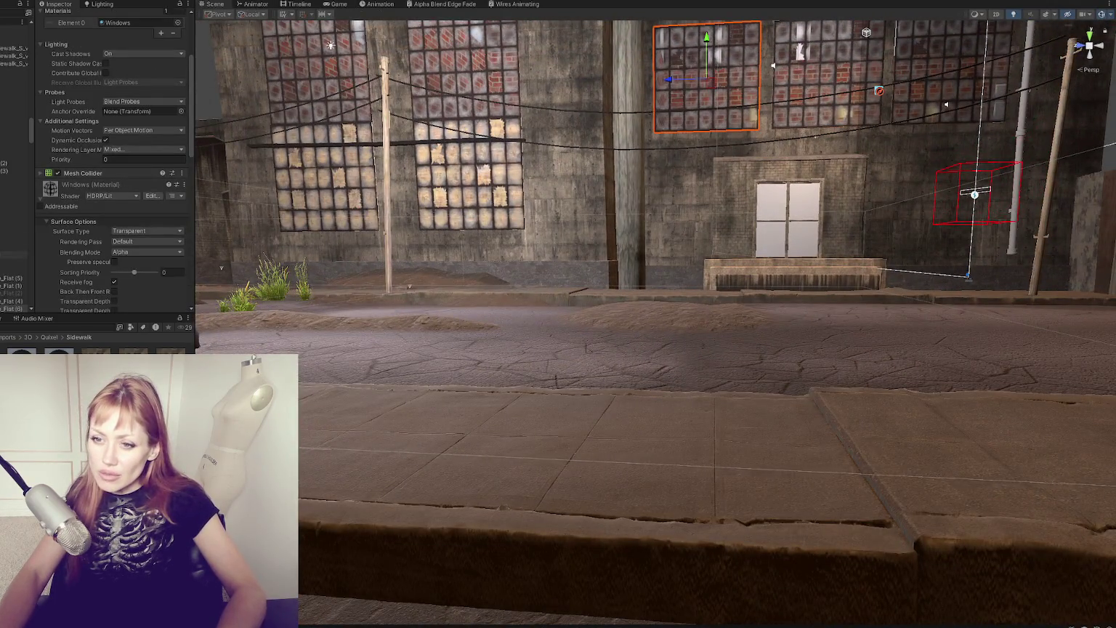
scroll(15, 255, "down", 4)
left_click(11, 208)
left_click(746, 83)
key("f")
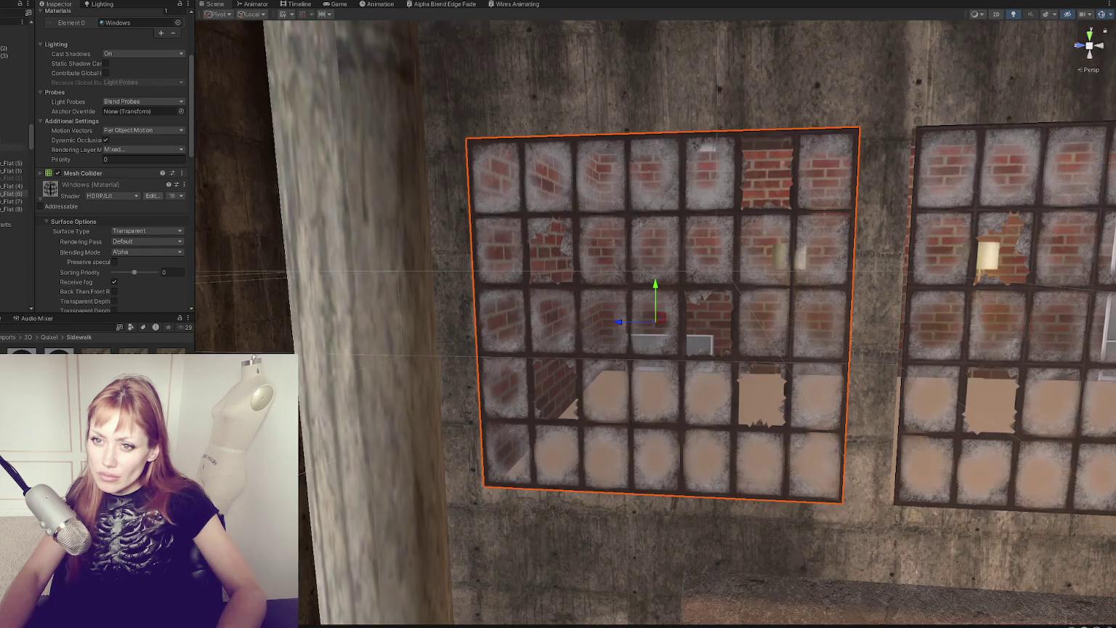
left_click(10, 155)
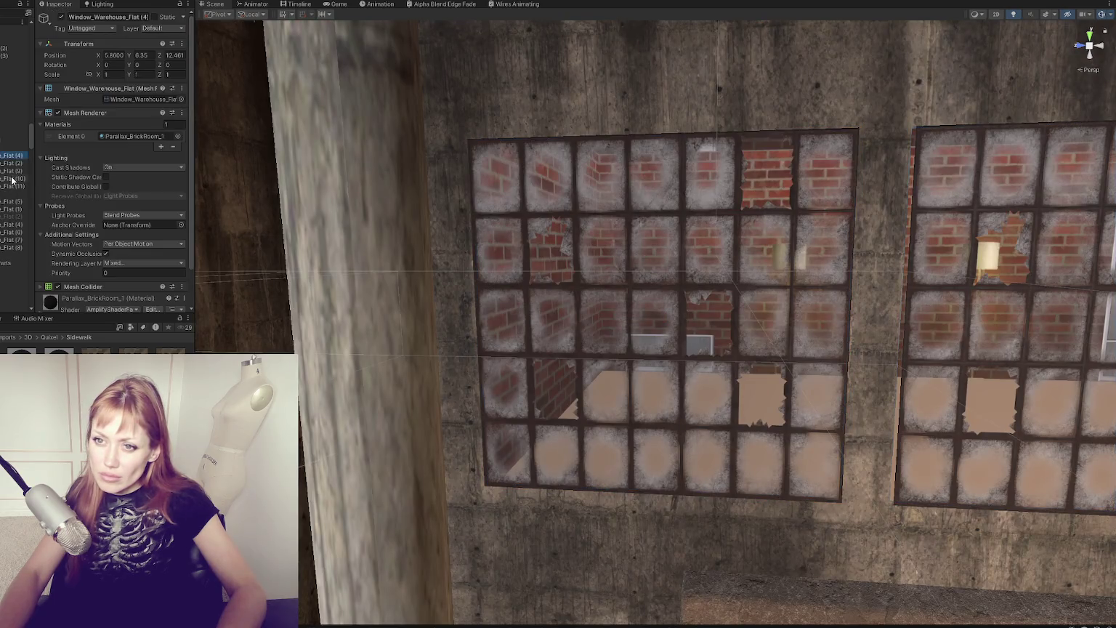
scroll(46, 179, "down", 2)
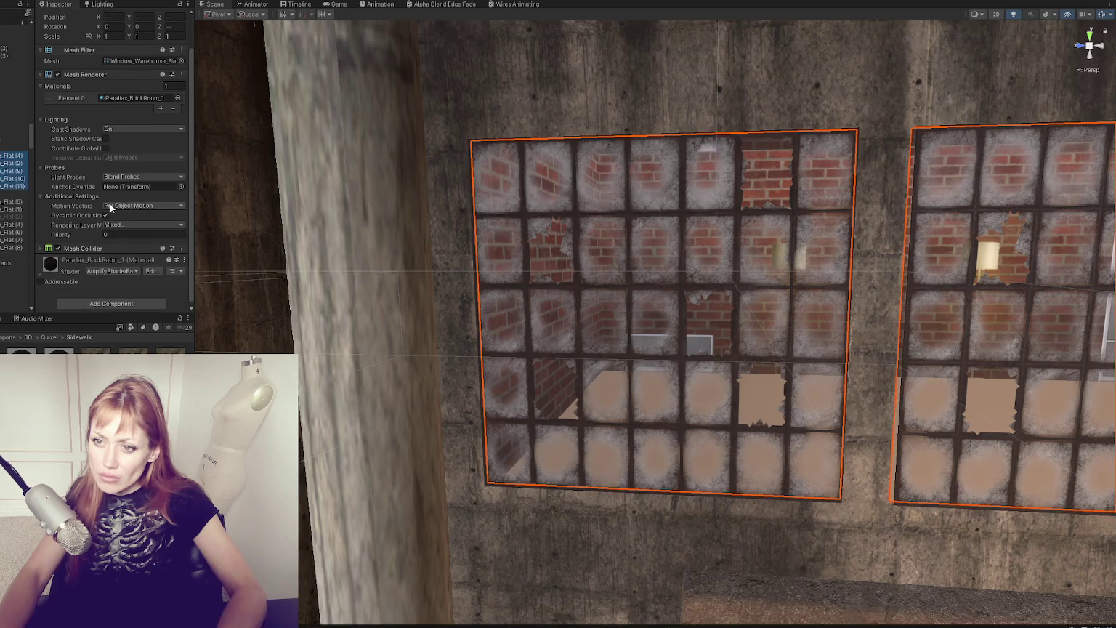
left_click(5, 186, "shift")
key("f")
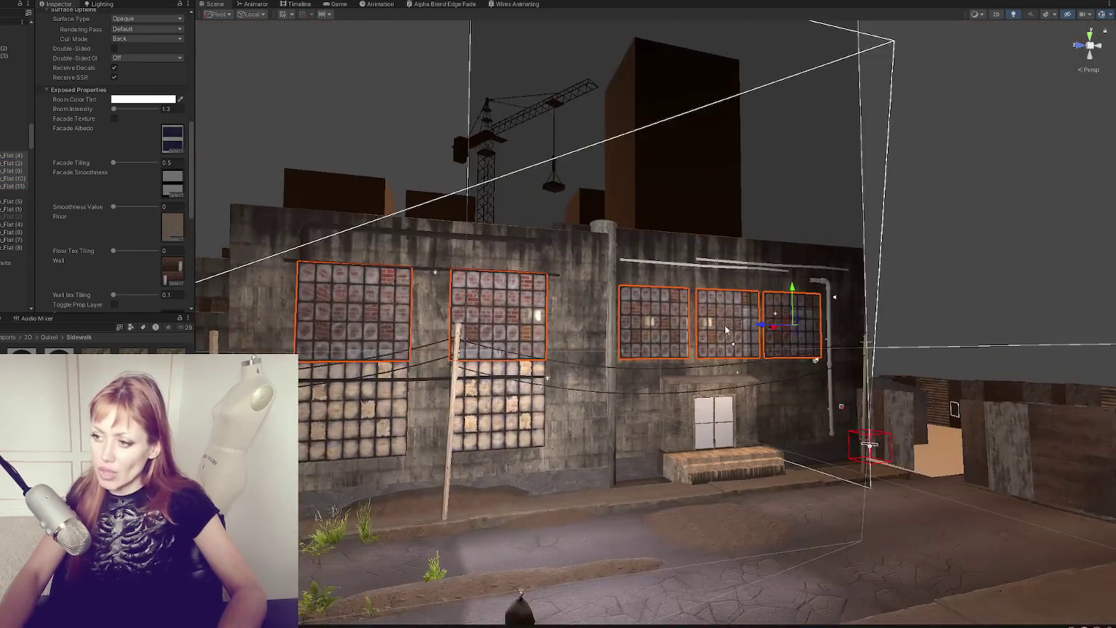
scroll(124, 87, "down", 1)
Step: Set the windows' Room Color Tint to white and Room Intensity to 0.3, then play the game
left_click(143, 73)
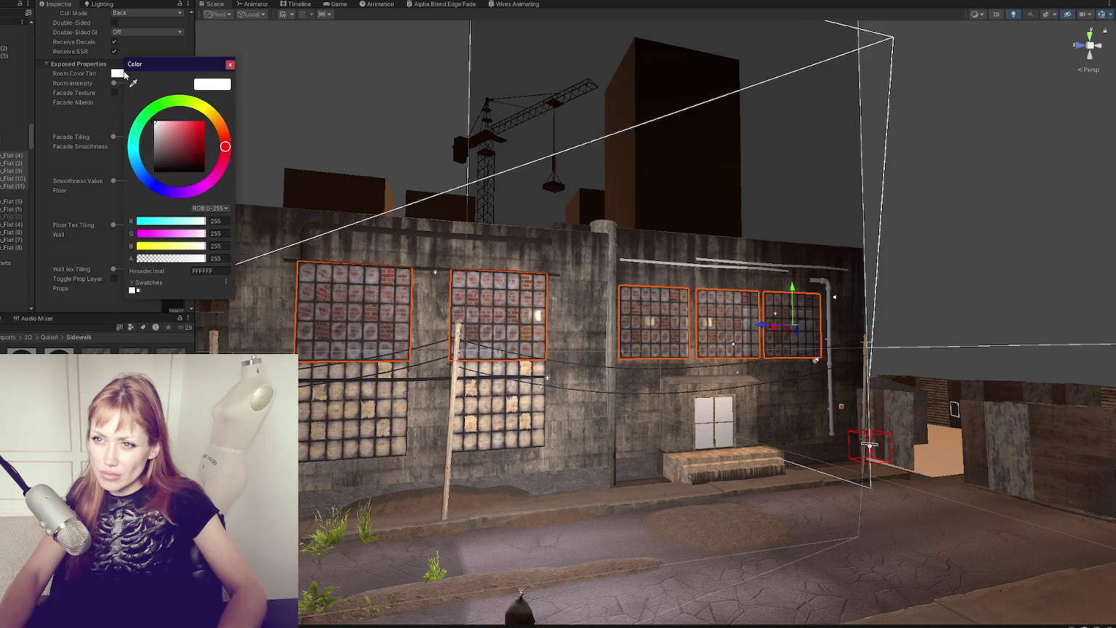
left_click_drag(121, 140, 120, 137)
left_click(229, 64)
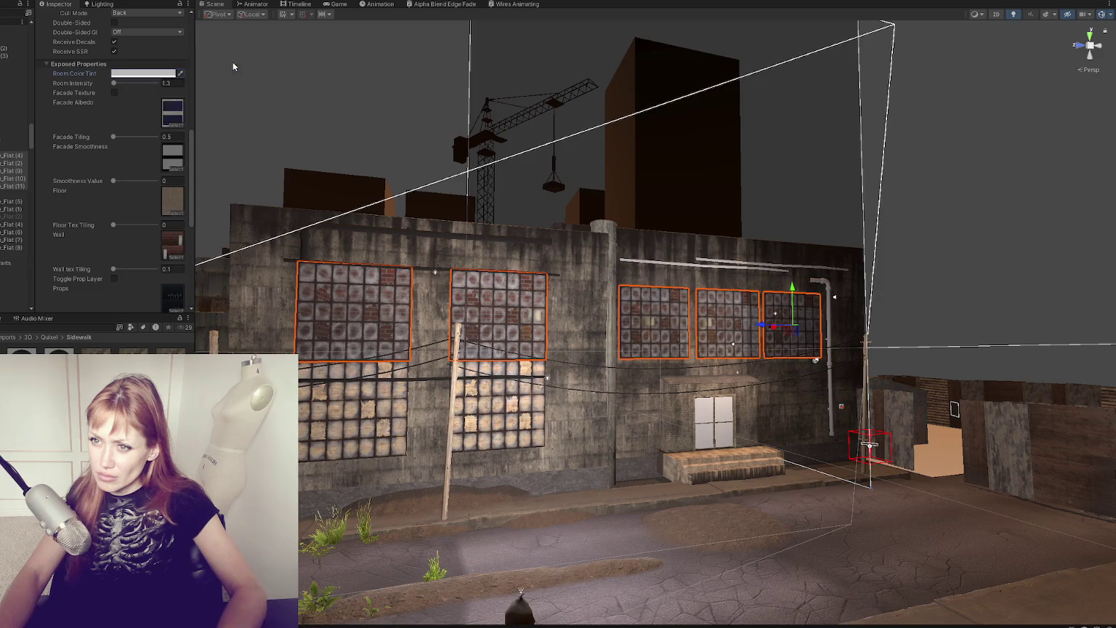
mouse_move(143, 83)
left_mouse_down()
mouse_move(66, 74)
mouse_move(153, 92)
left_mouse_up()
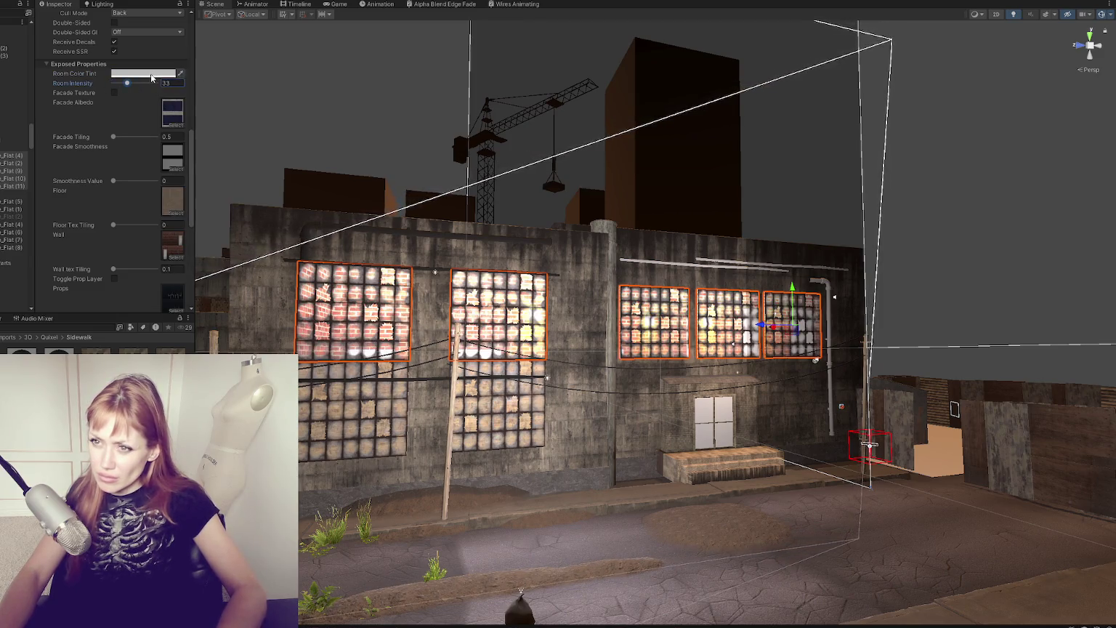
left_click(144, 74)
left_click(188, 123)
left_click(262, 67)
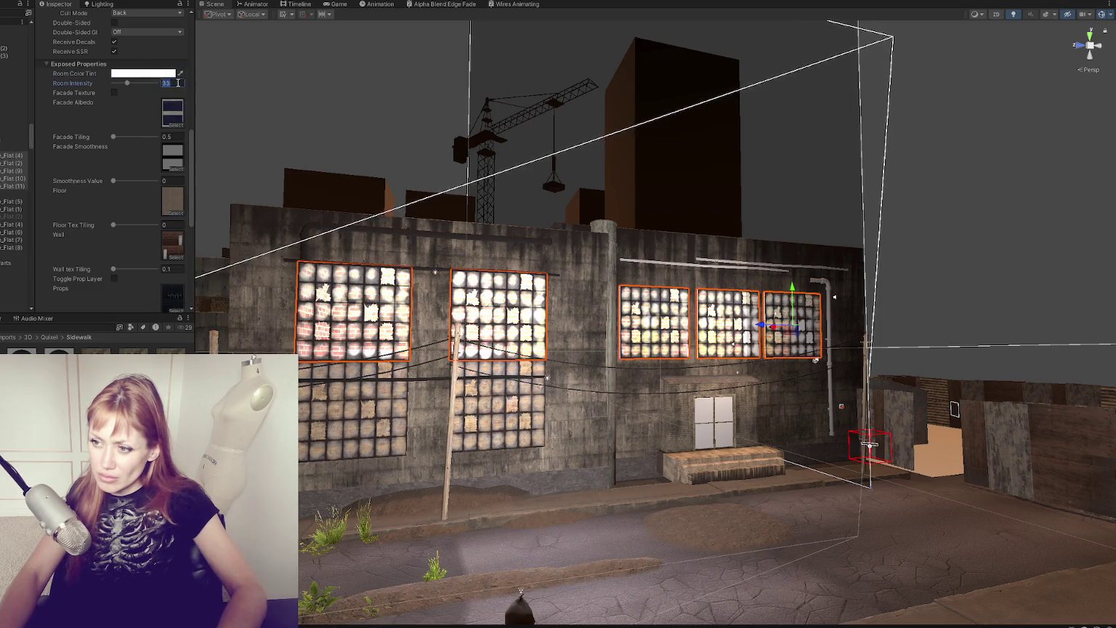
type("1")
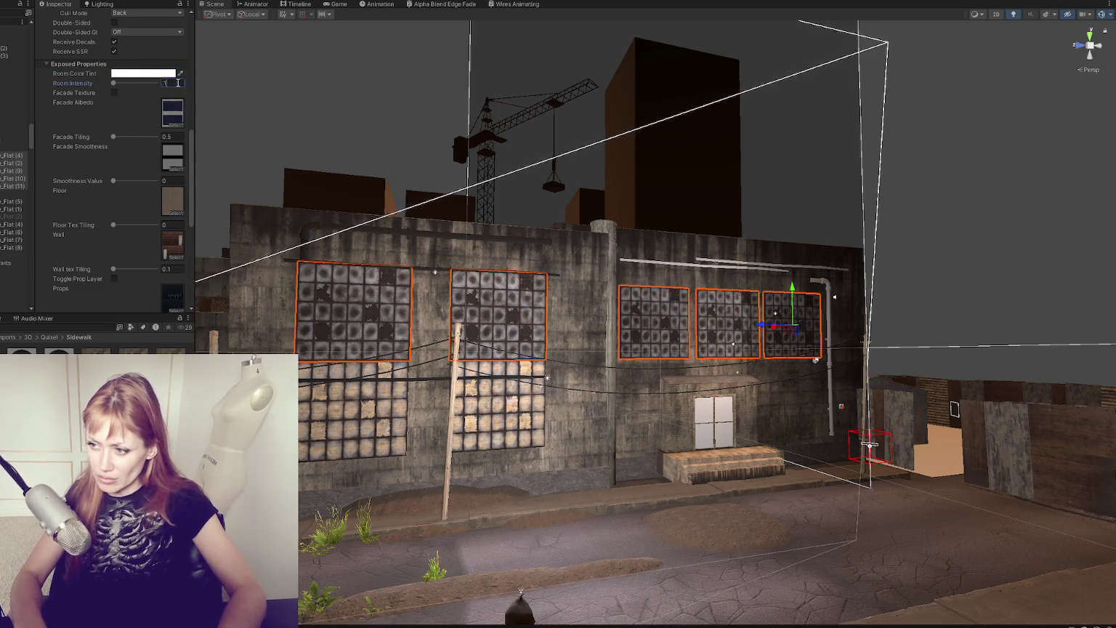
type("3")
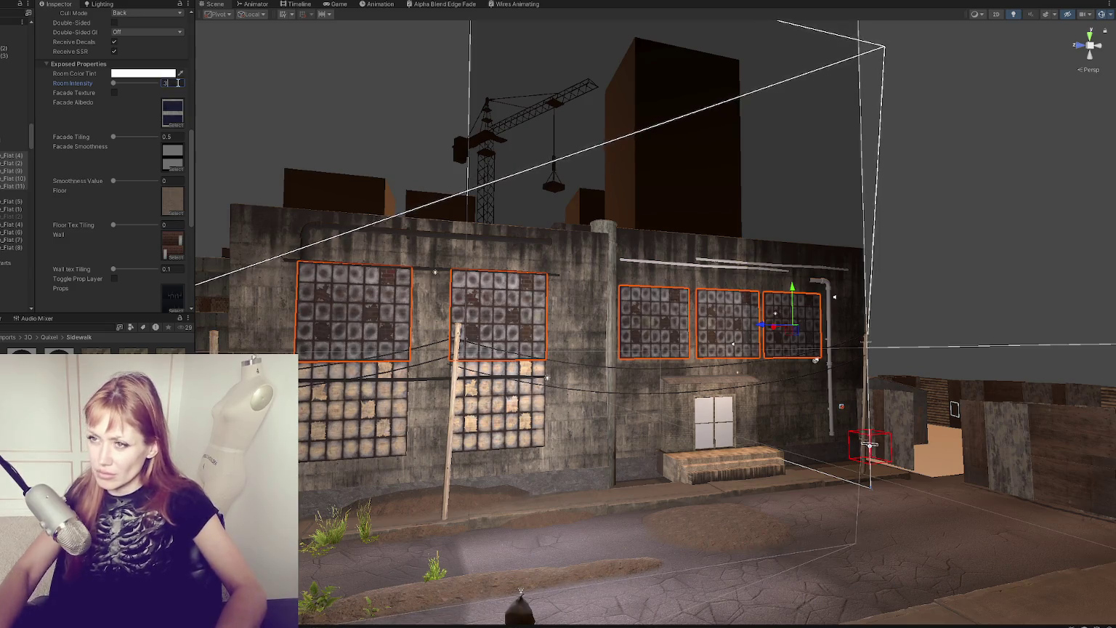
key("ctrl+p")
key("Escape")
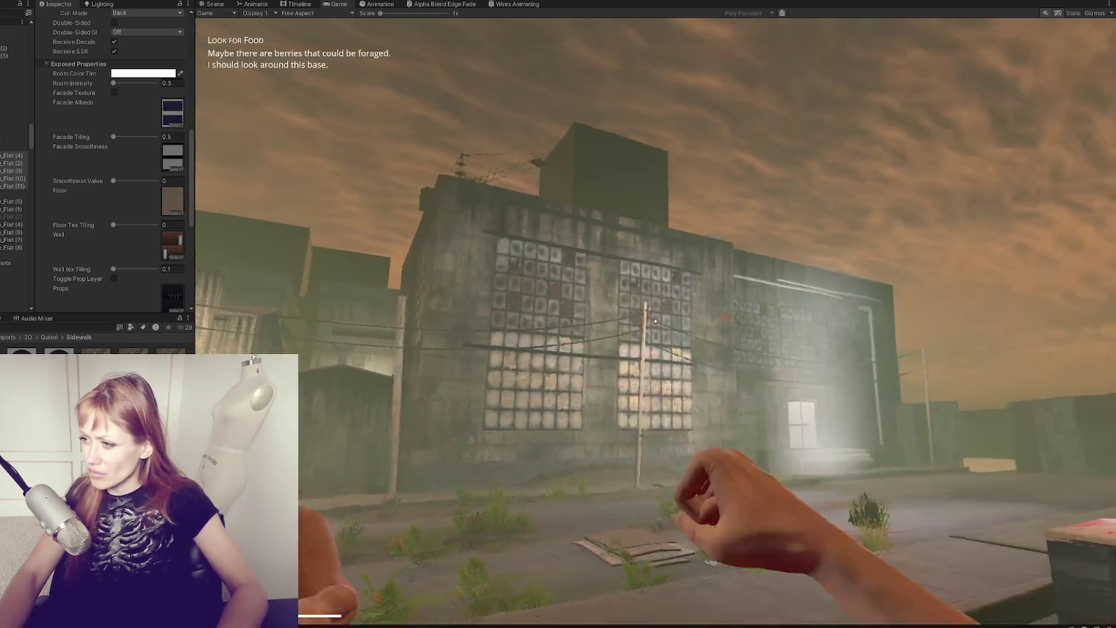
key("w")
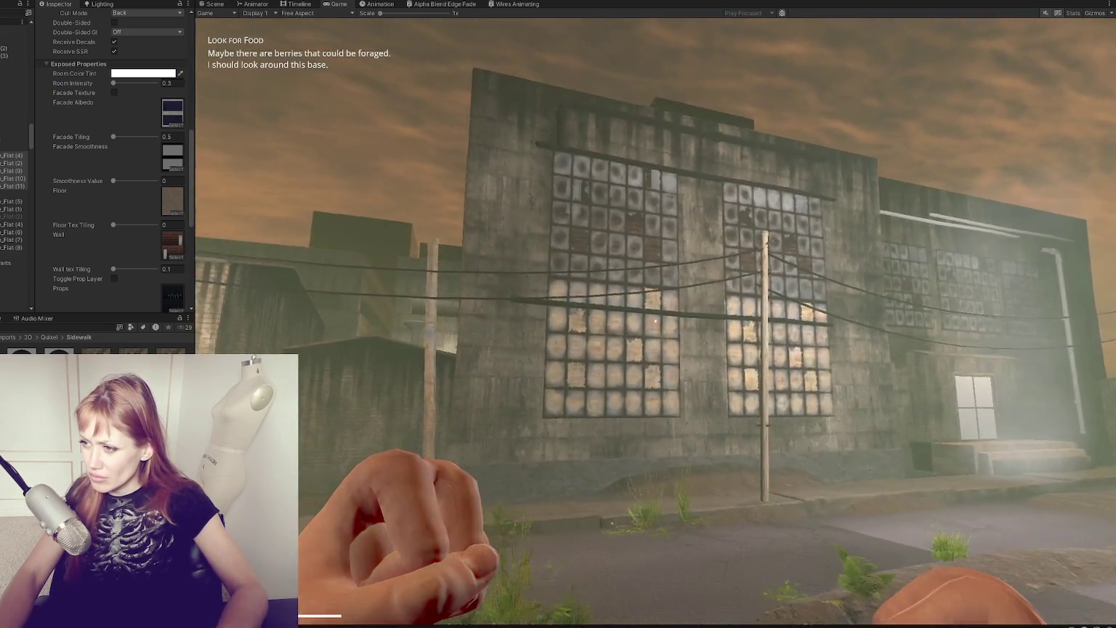
key("d")
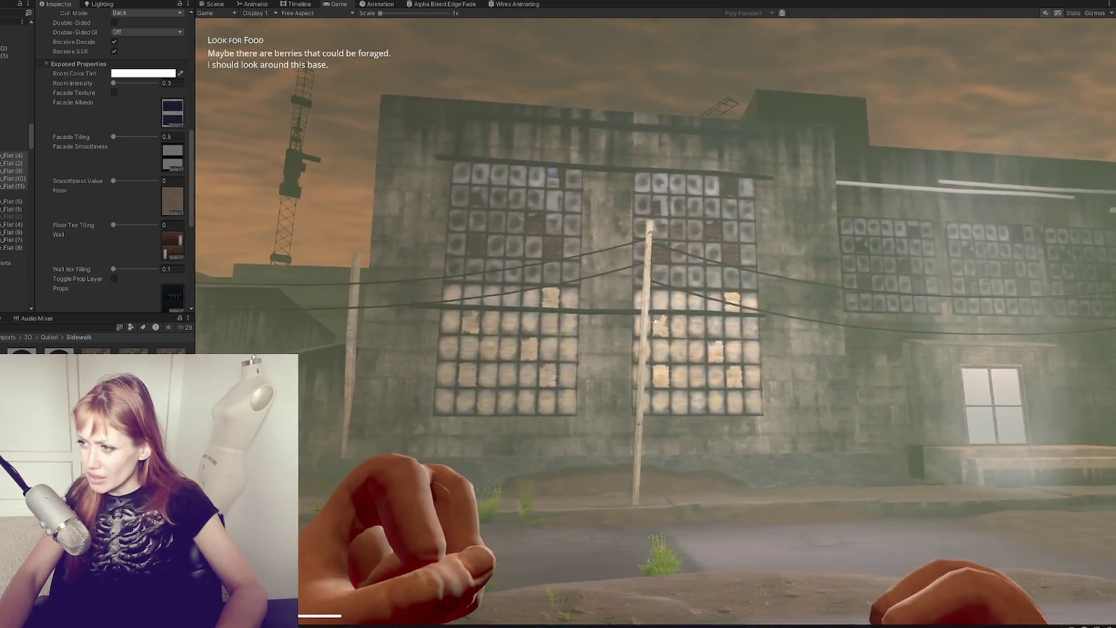
key("a")
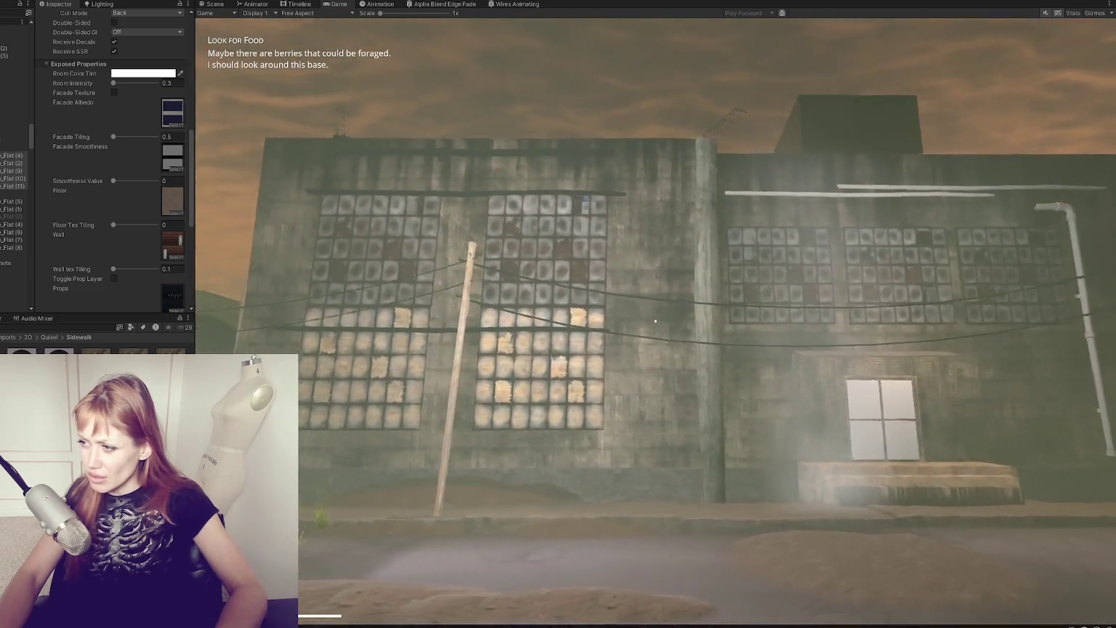
key("a")
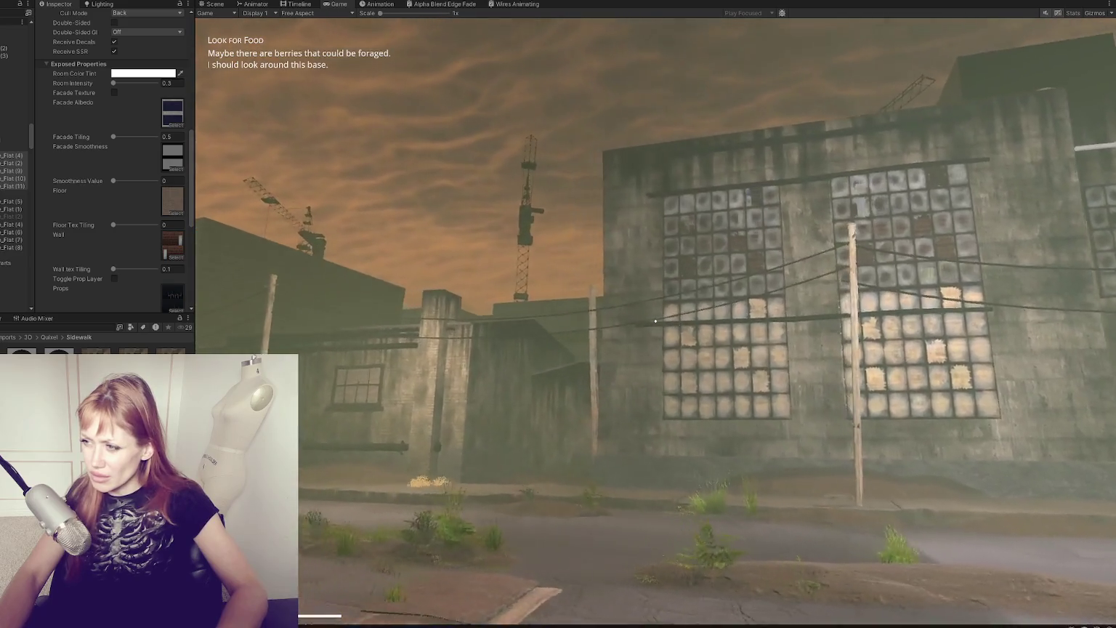
key("w")
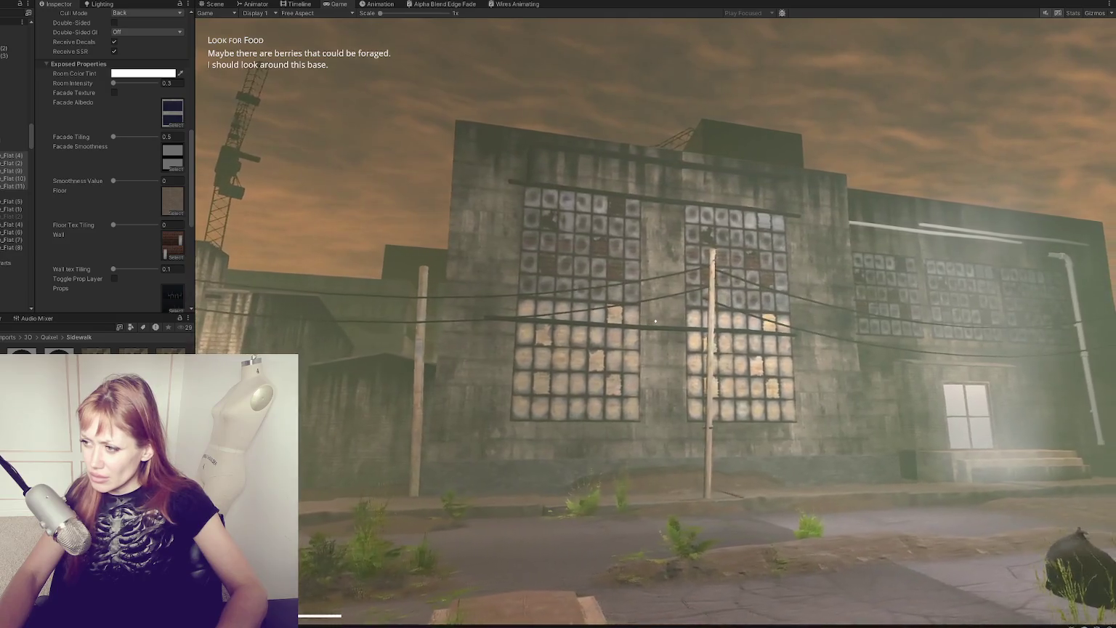
key("a")
key("d")
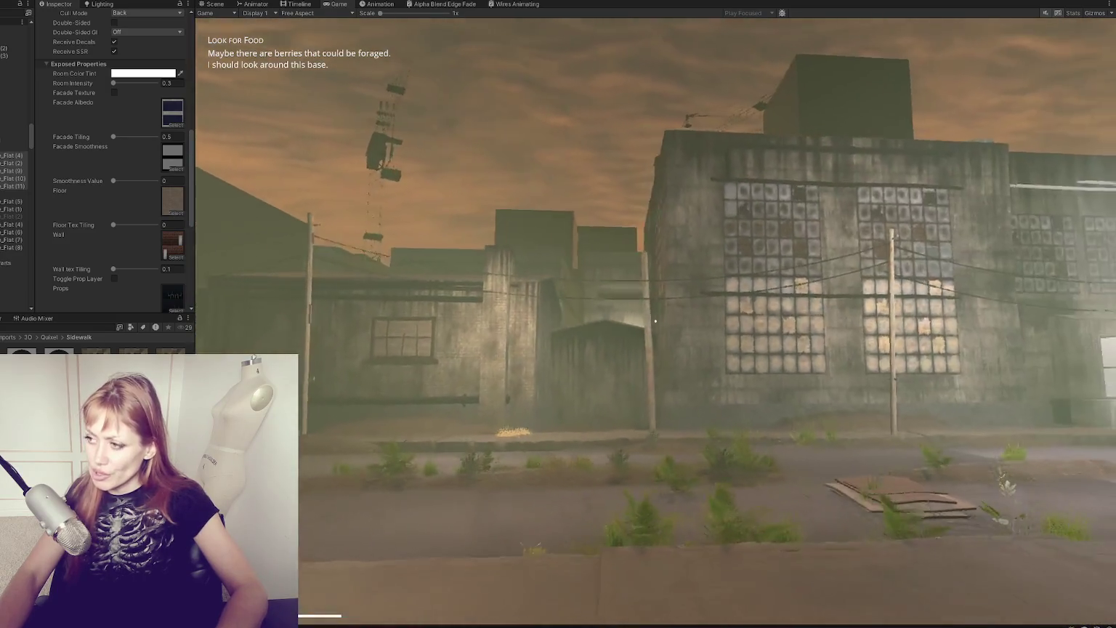
key("w")
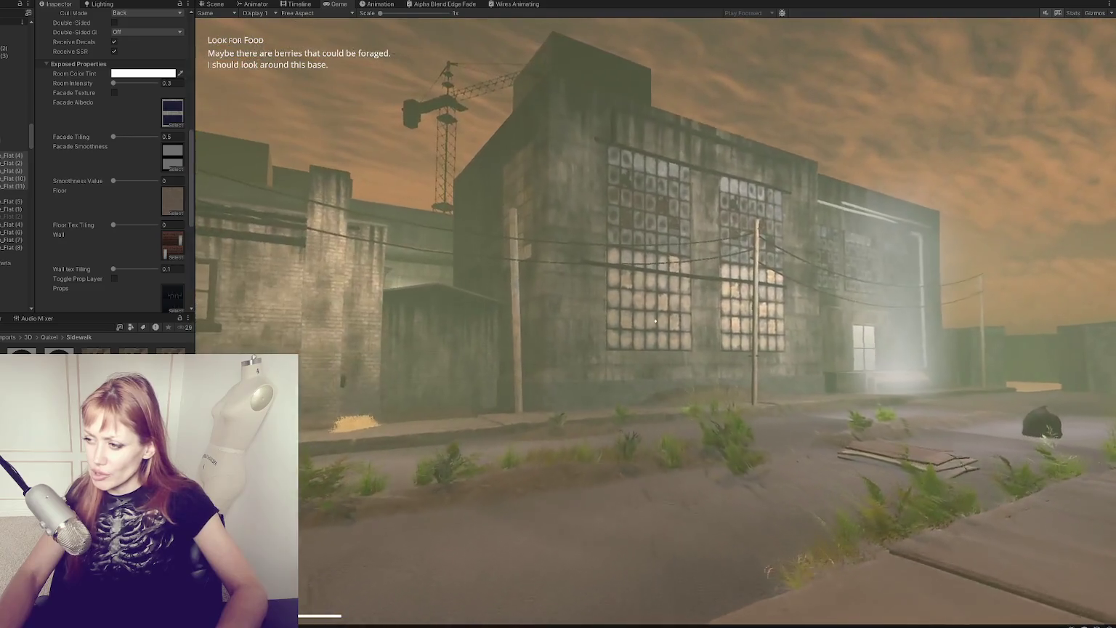
key("d")
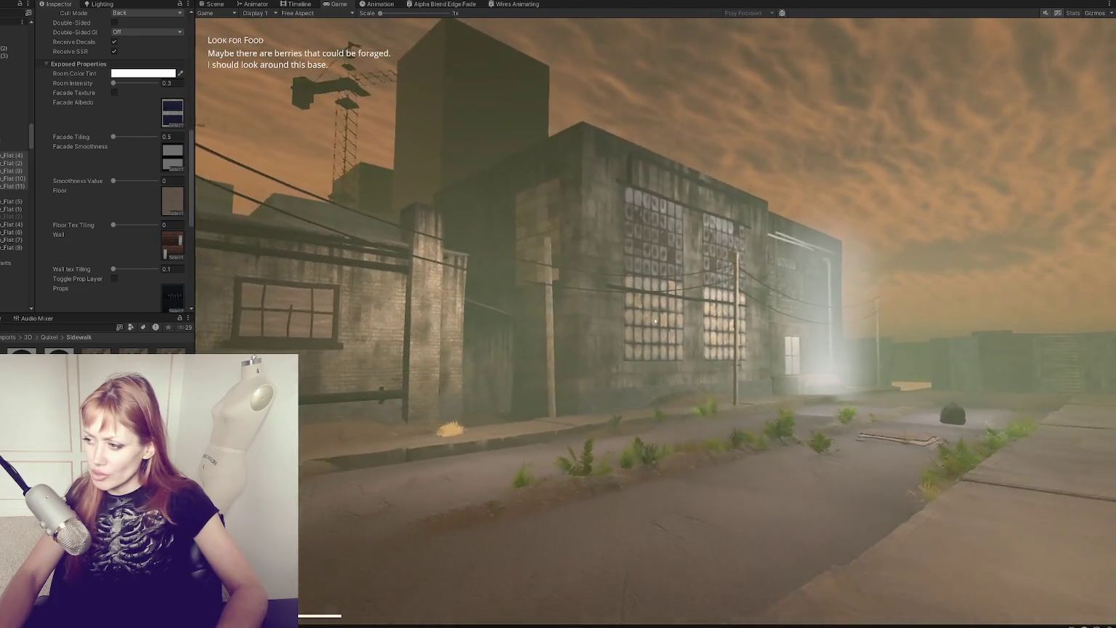
key("a")
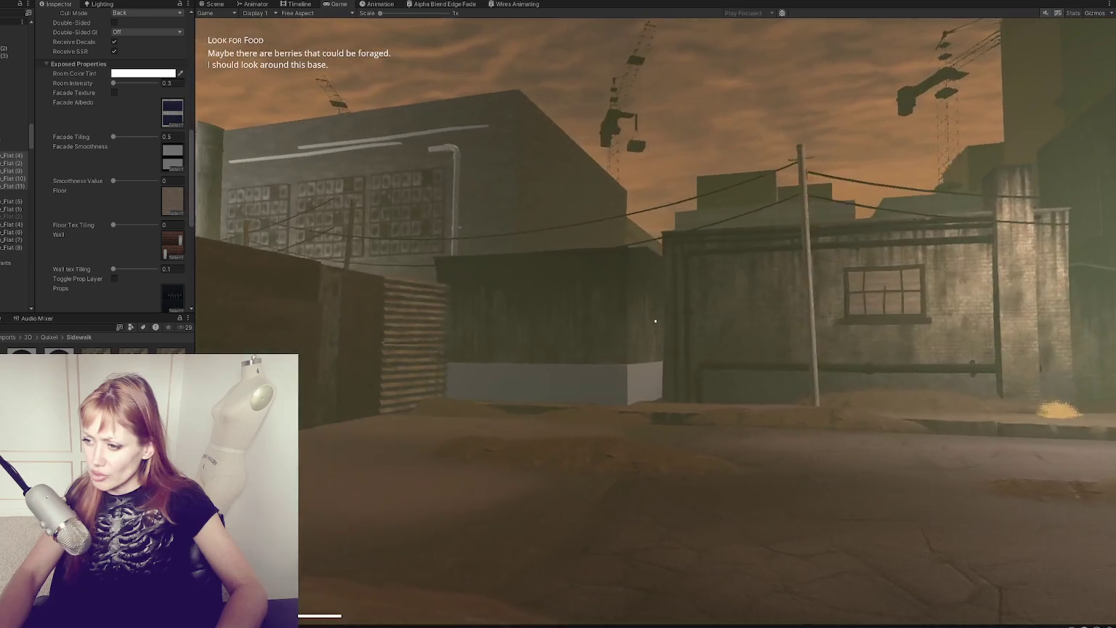
key("d")
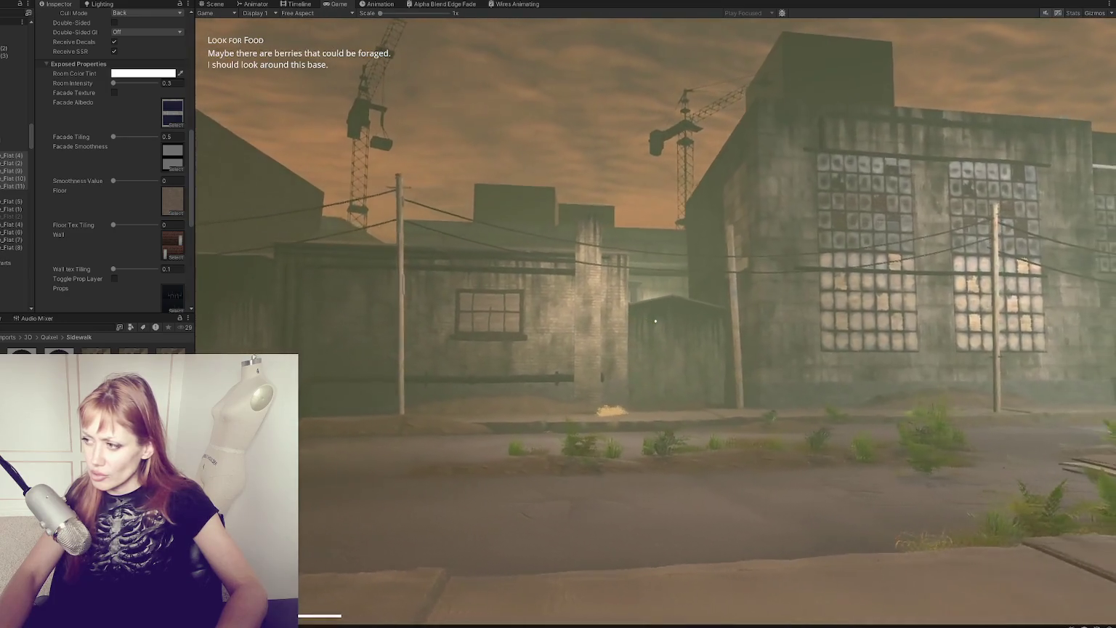
key("w")
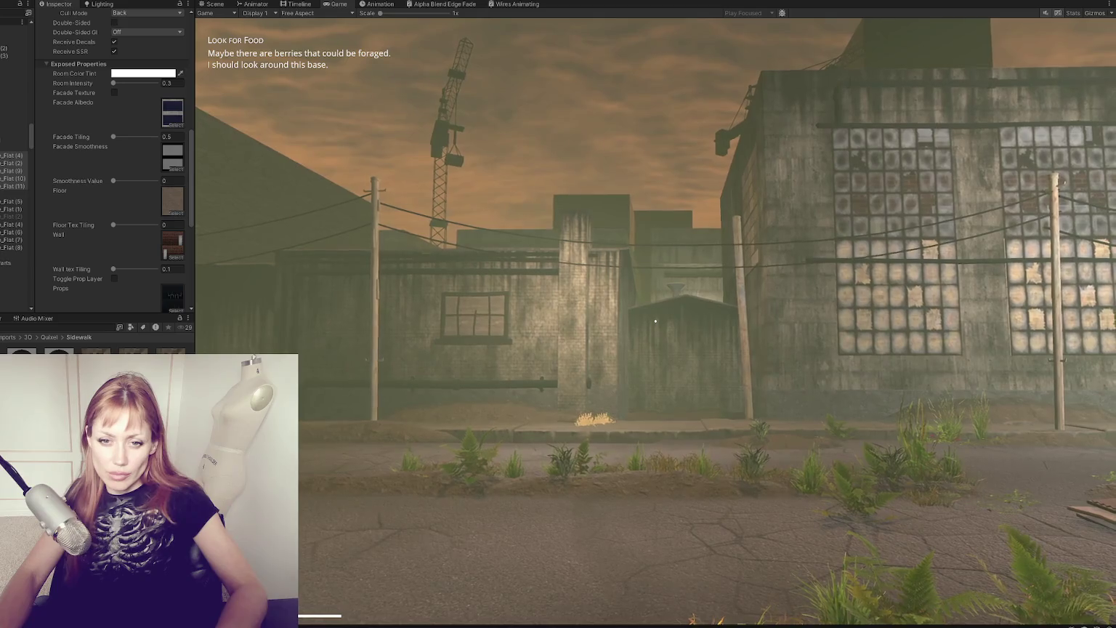
key("d")
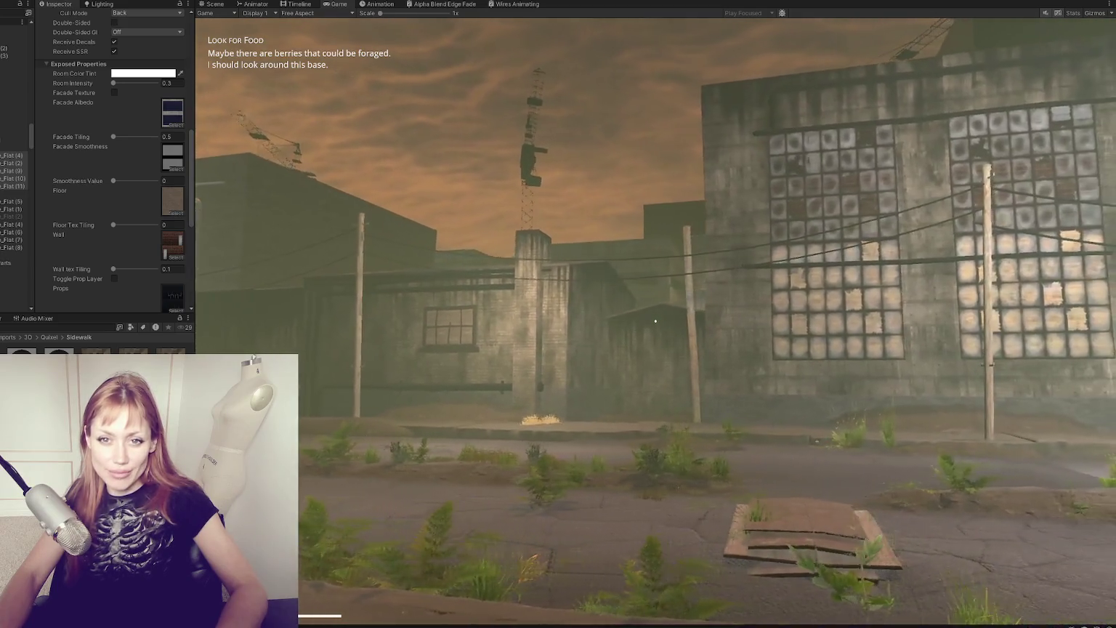
key("d")
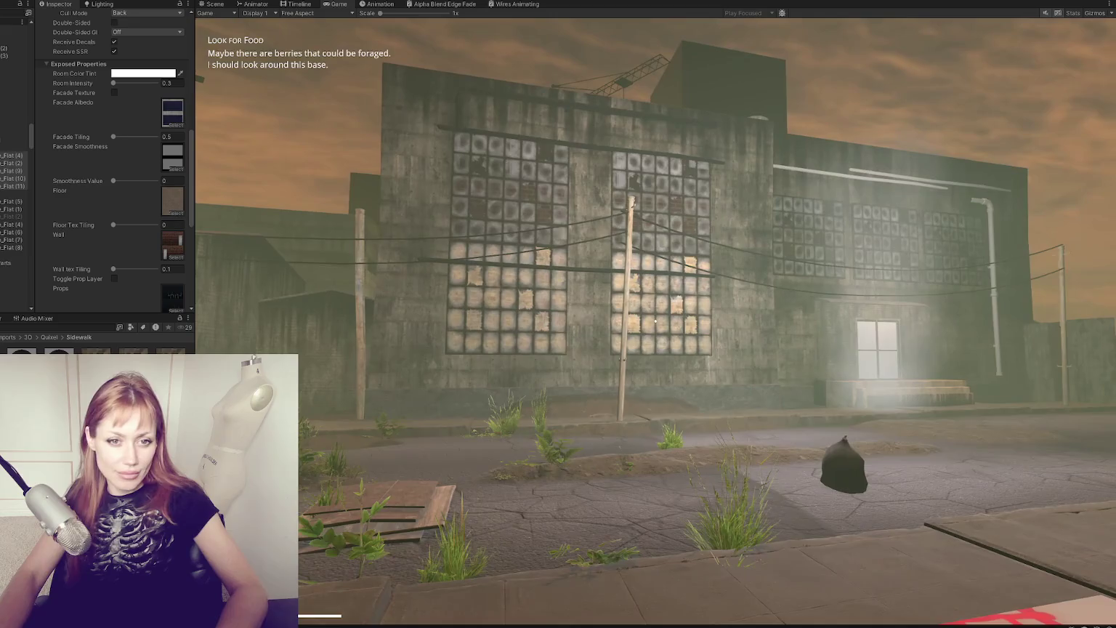
key("a")
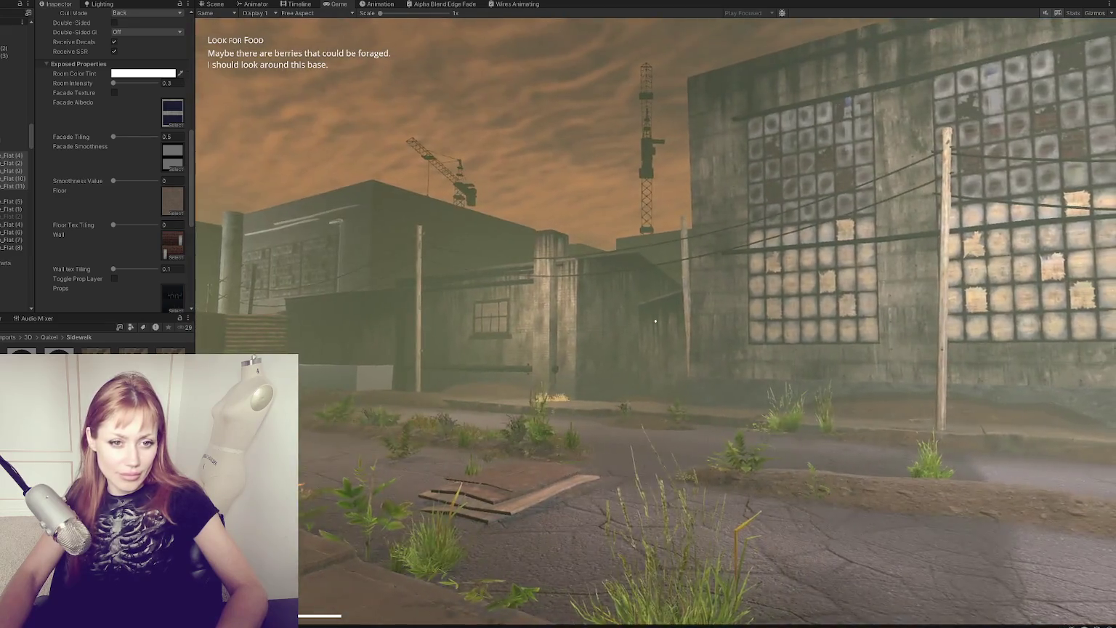
key("d")
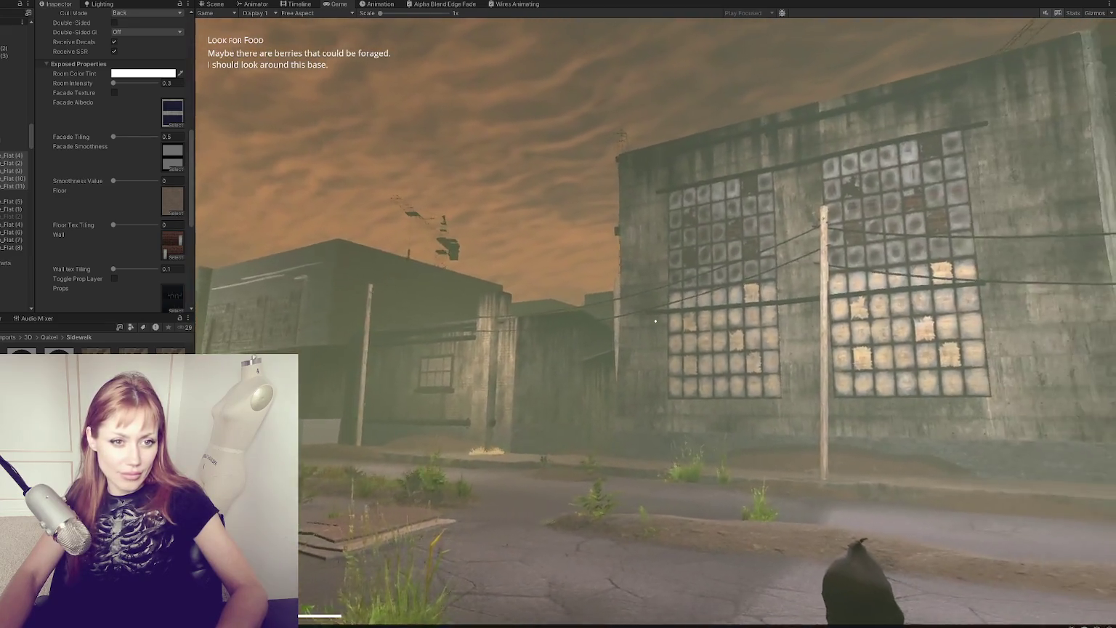
key("a")
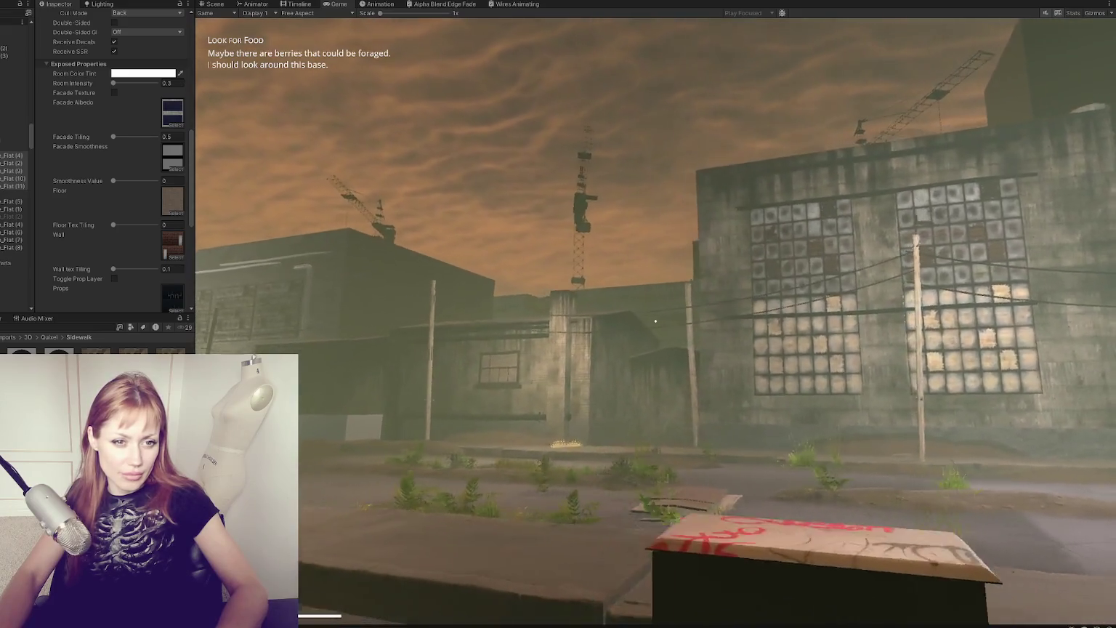
key("w")
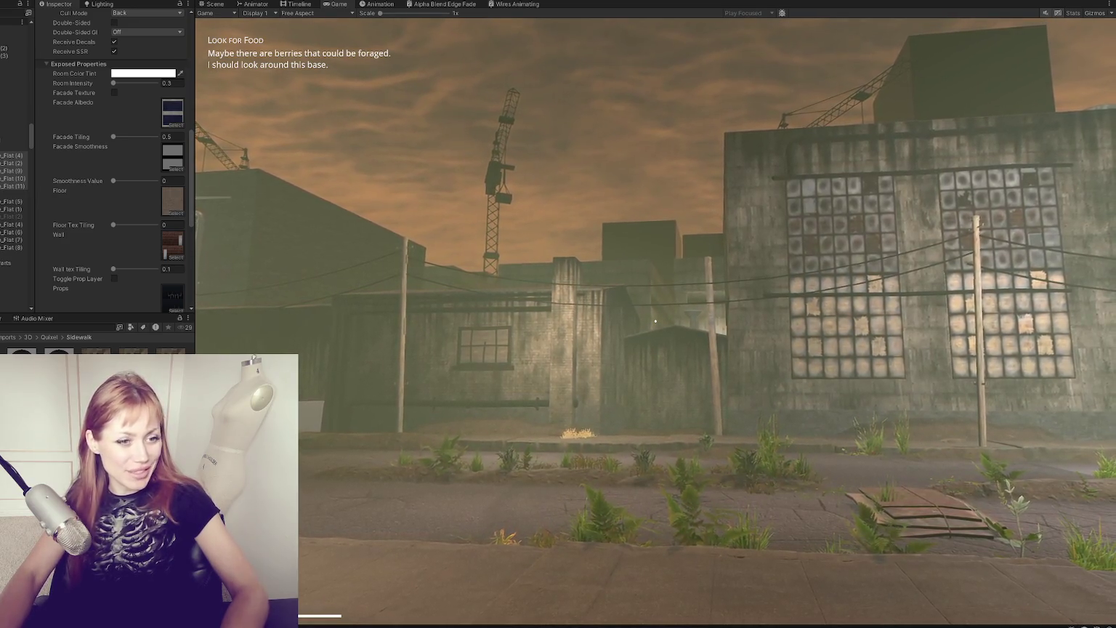
Step: Switch to Chrome to view the cyberpunk playing cards and dice image
key("alt+Tab")
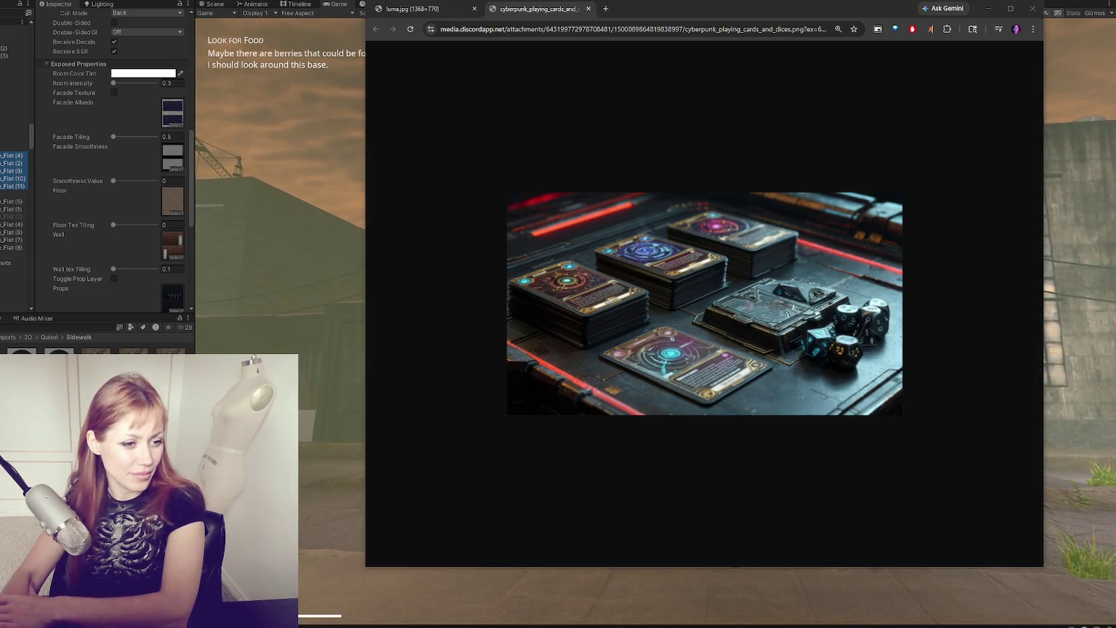
Step: Open the Dreamcast photo in its own tab full screen and step through the other shared photos
mouse_move(725, 291)
left_mouse_down()
mouse_move(662, 34)
mouse_move(684, 14)
left_mouse_up()
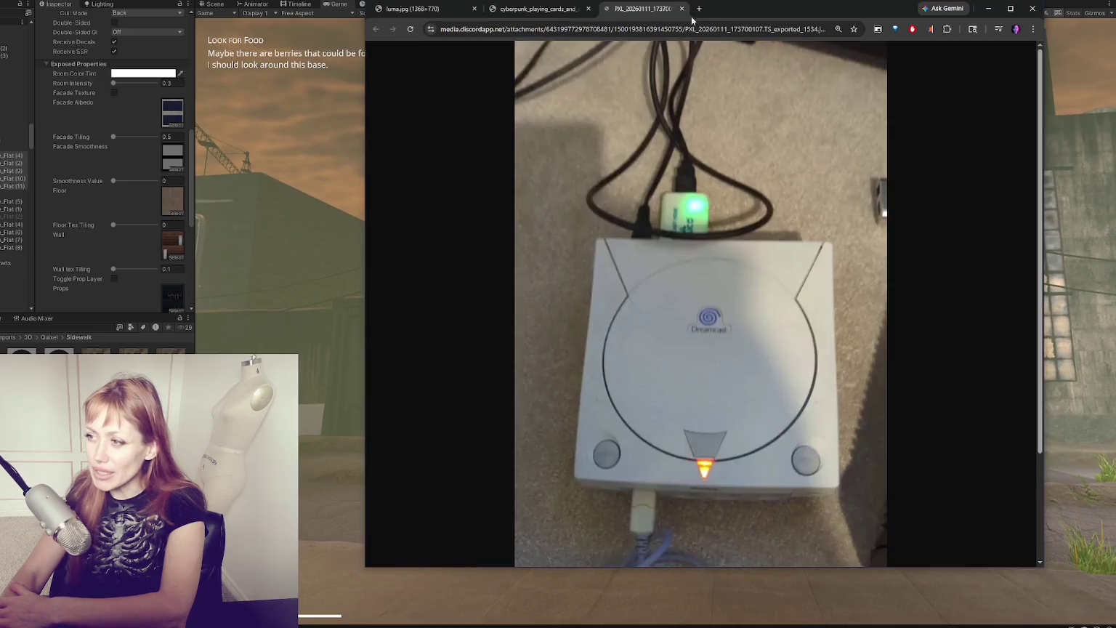
key("F11")
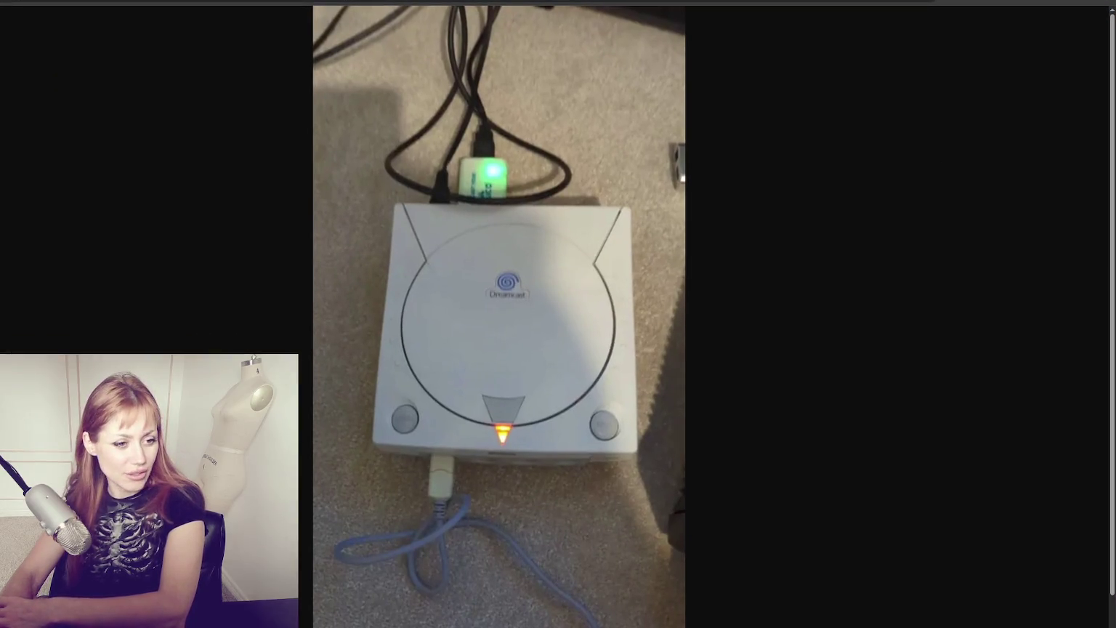
key("ctrl+Tab")
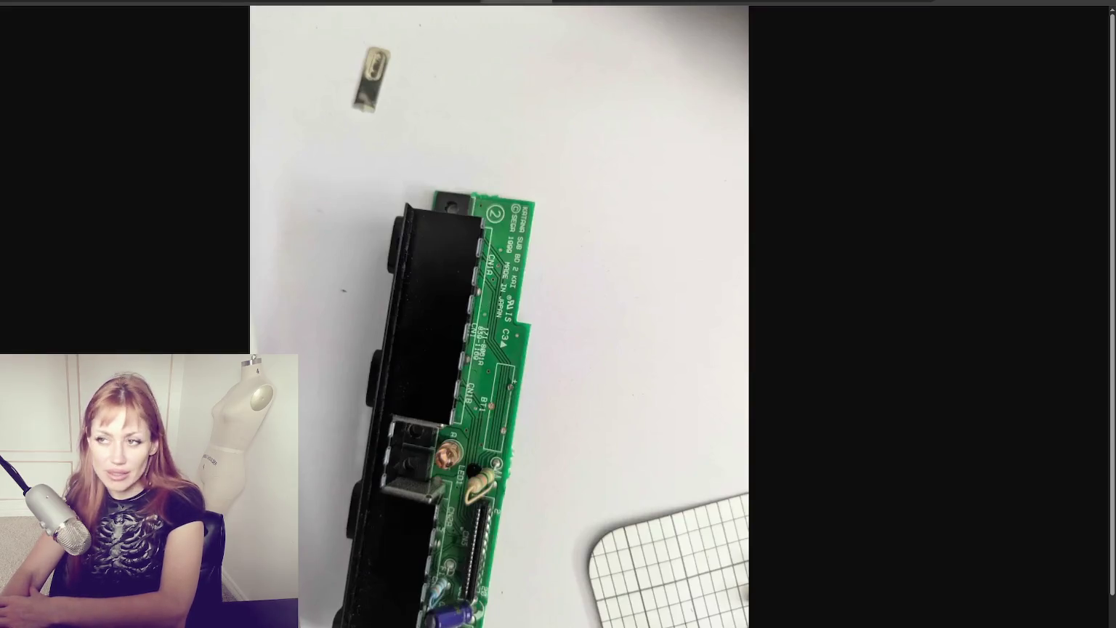
key("ctrl+Tab")
key("ctrl+Tab")
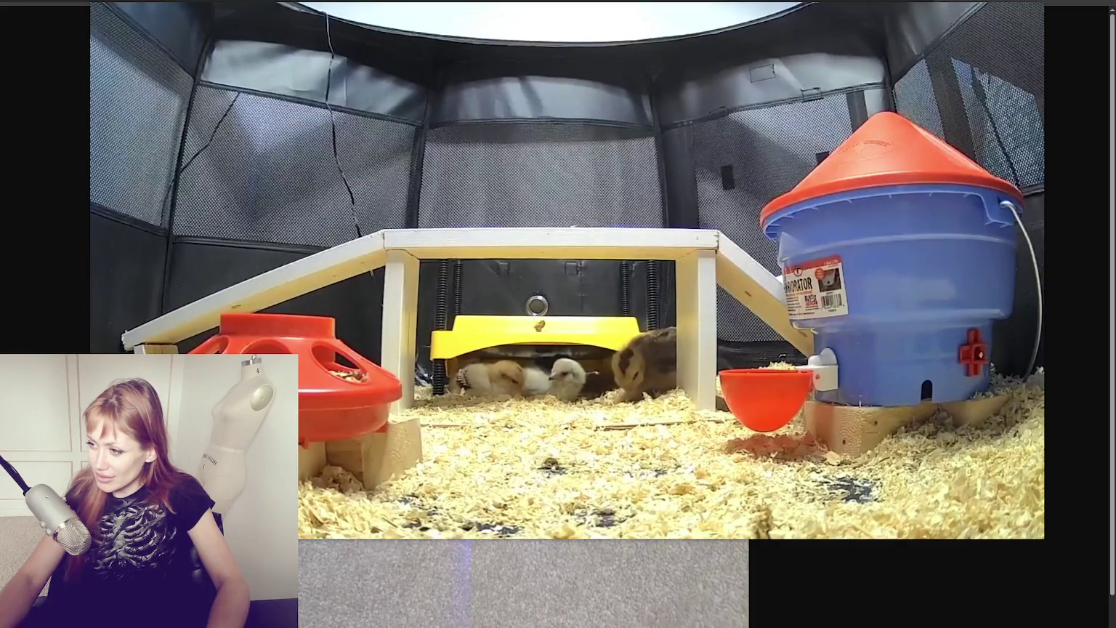
mouse_move(967, 534)
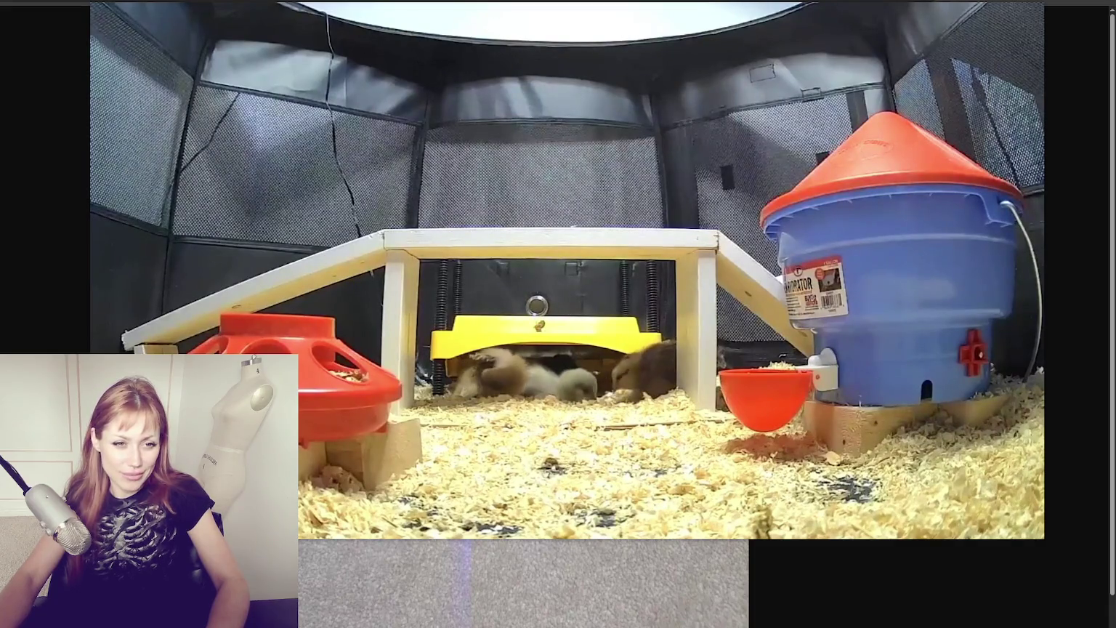
mouse_move(596, 249)
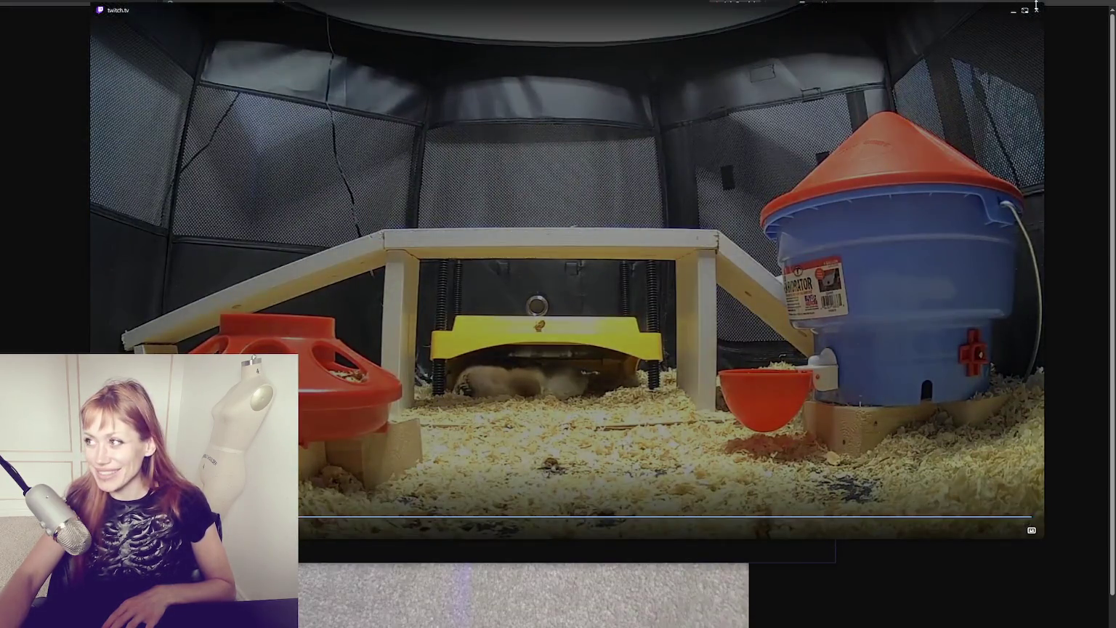
left_click(1037, 6)
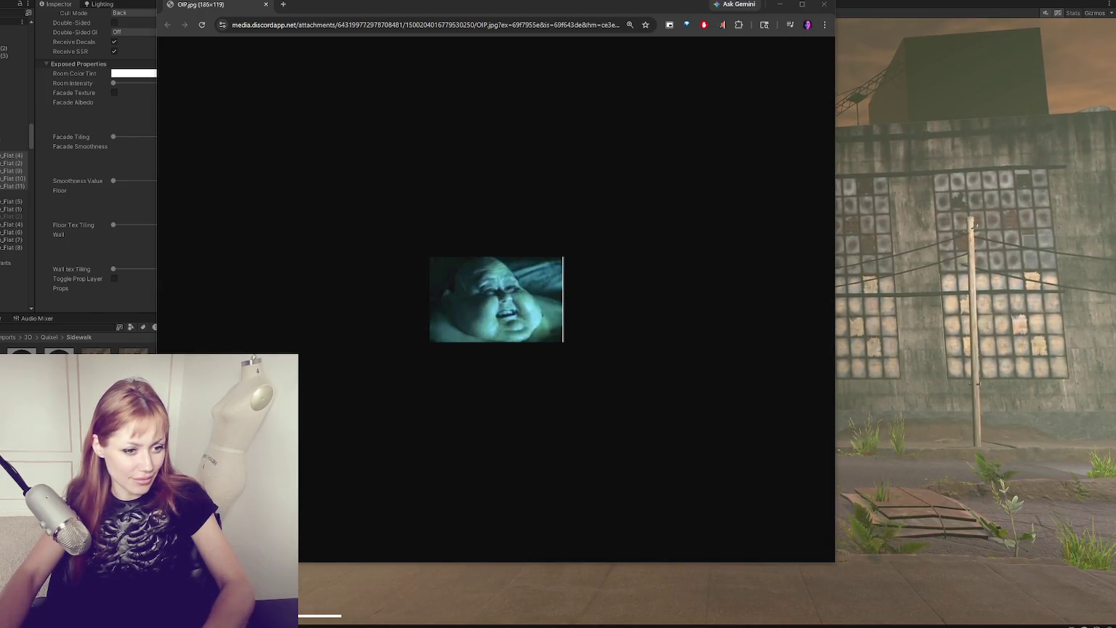
Step: Bring Unity in front of Chrome and widen the Game view by dragging the splitter left
left_click(848, 19)
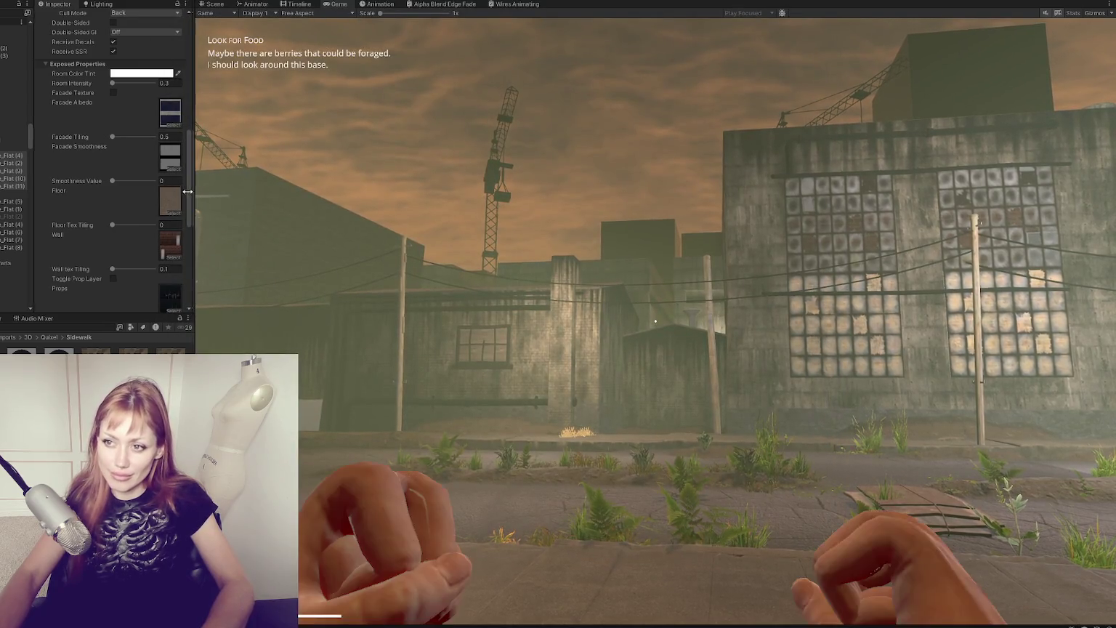
left_click_drag(187, 199, 63, 195)
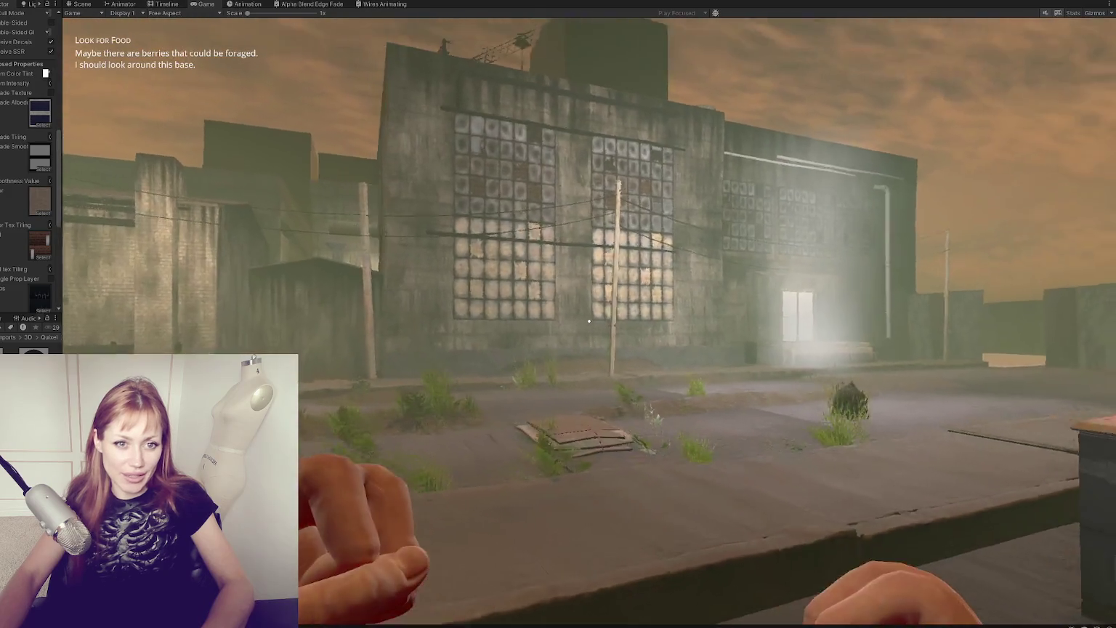